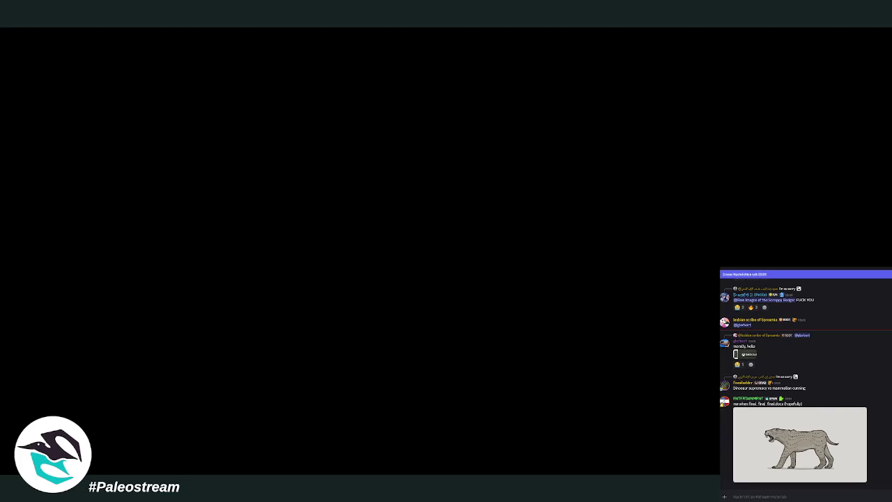
Step: Paste the copied jaw diagram into the Discord message box and send it
{"action": "right_click", "coordinate": [786, 495]}
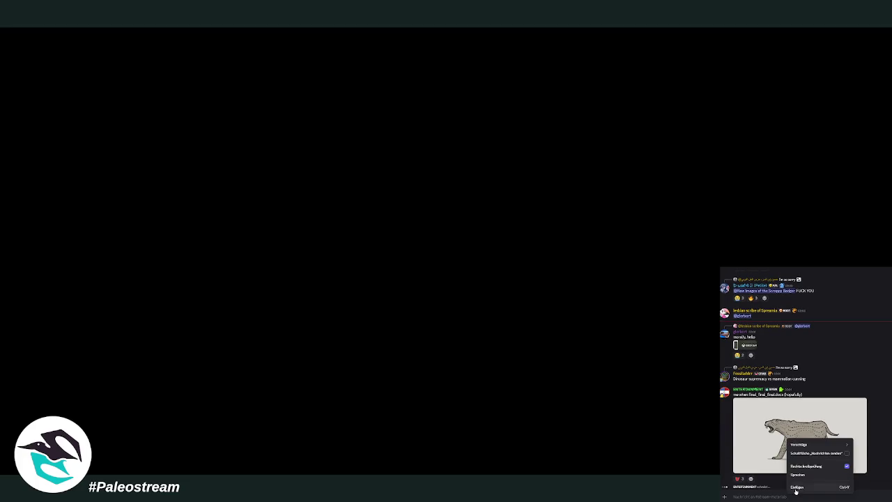
{"action": "left_click", "coordinate": [796, 488]}
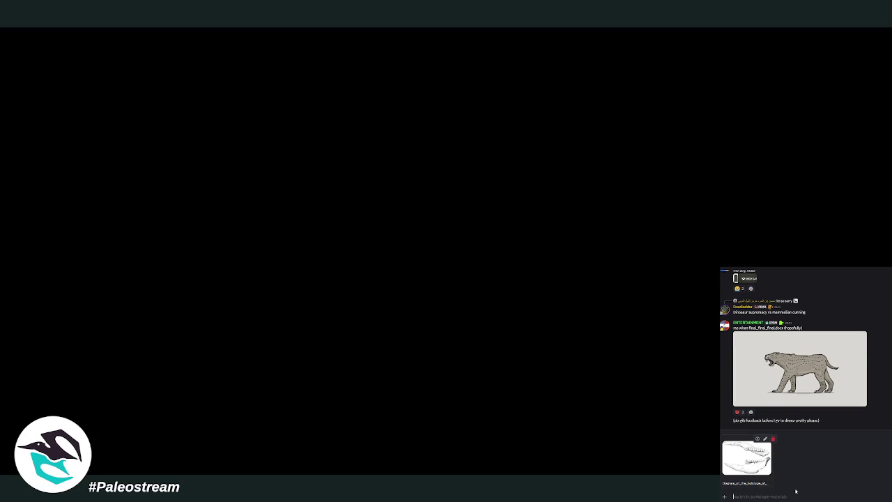
{"action": "key", "text": "Return"}
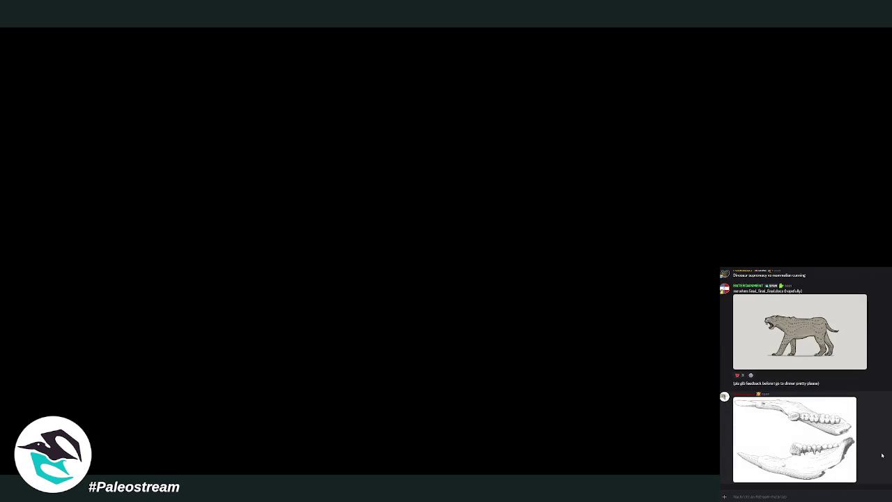
{"action": "scroll", "coordinate": [882, 456], "scroll_direction": "up", "scroll_amount": 3}
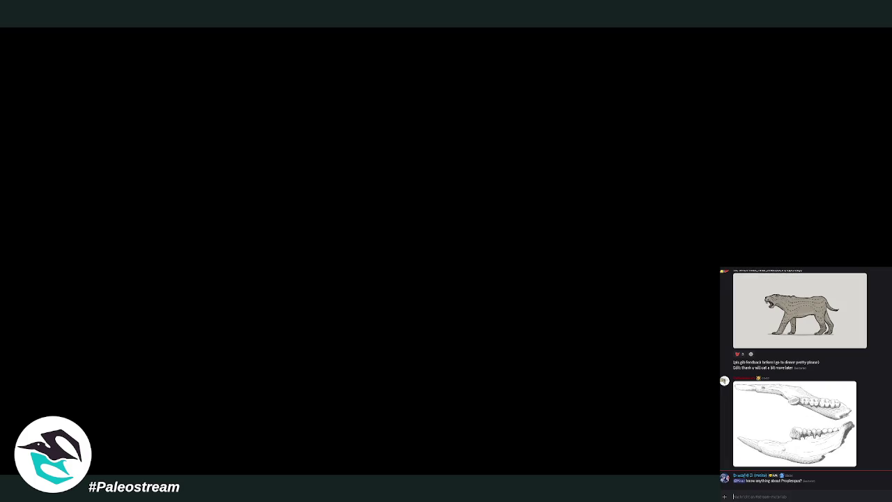
Step: Select and copy the word 'Propleopus?' from the latest Discord message
{"action": "left_click_drag", "start_coordinate": [781, 481], "coordinate": [801, 481]}
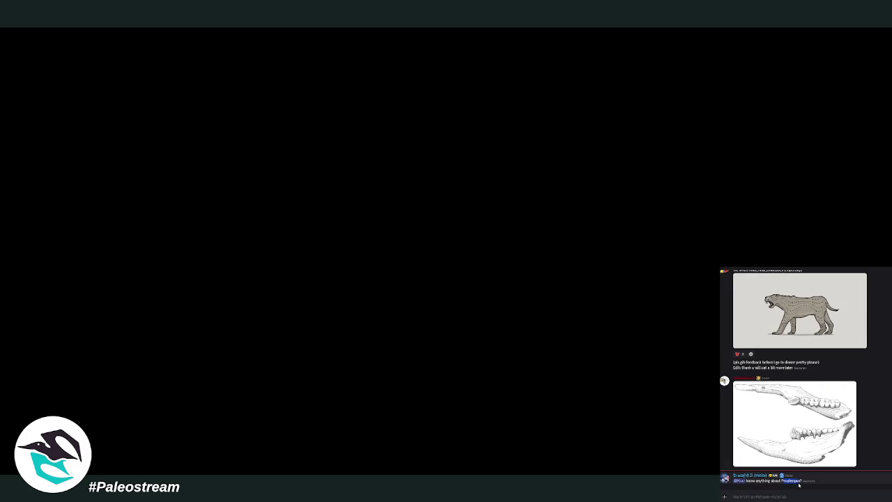
{"action": "double_click", "coordinate": [791, 481]}
{"action": "right_click", "coordinate": [791, 481]}
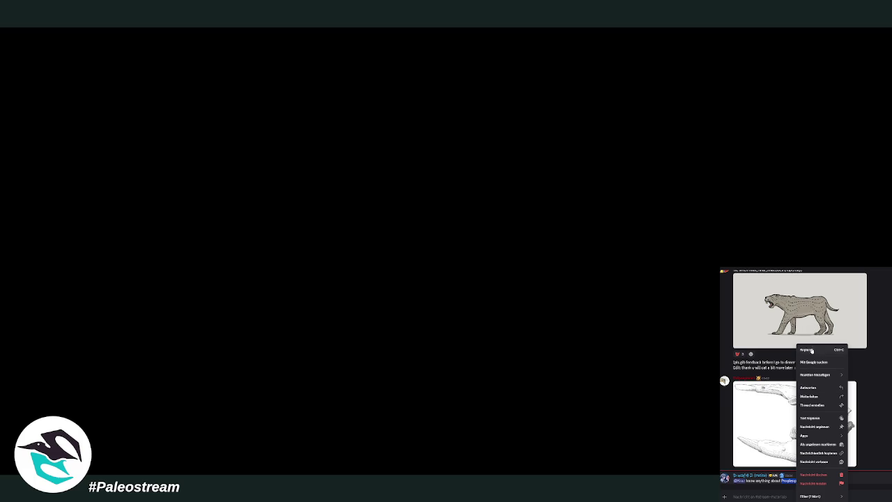
{"action": "left_click", "coordinate": [813, 348]}
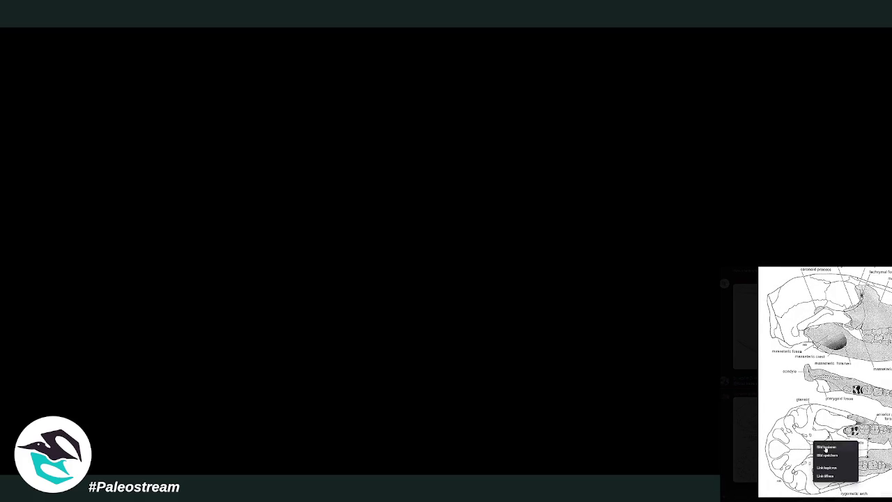
Step: Close the Discord viewer and paste the skull diagram onto the GIMP Xenosmilus_02 canvas
{"action": "key", "text": "Escape"}
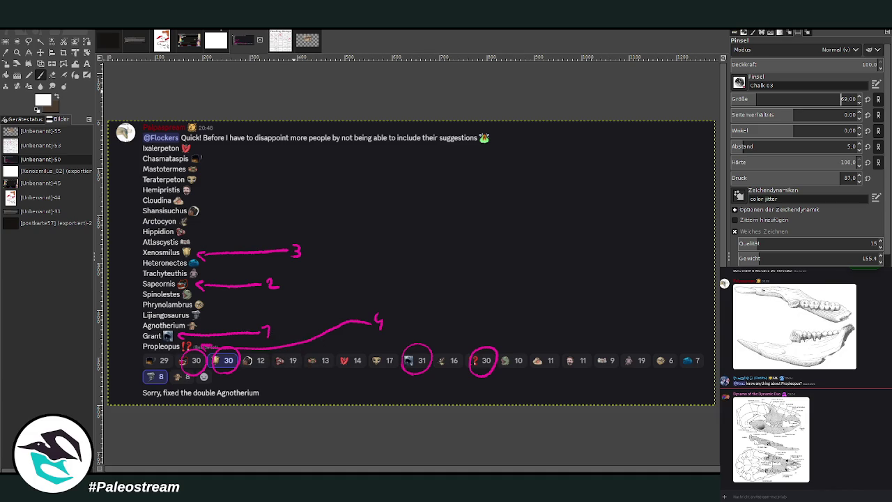
{"action": "left_click", "coordinate": [215, 40]}
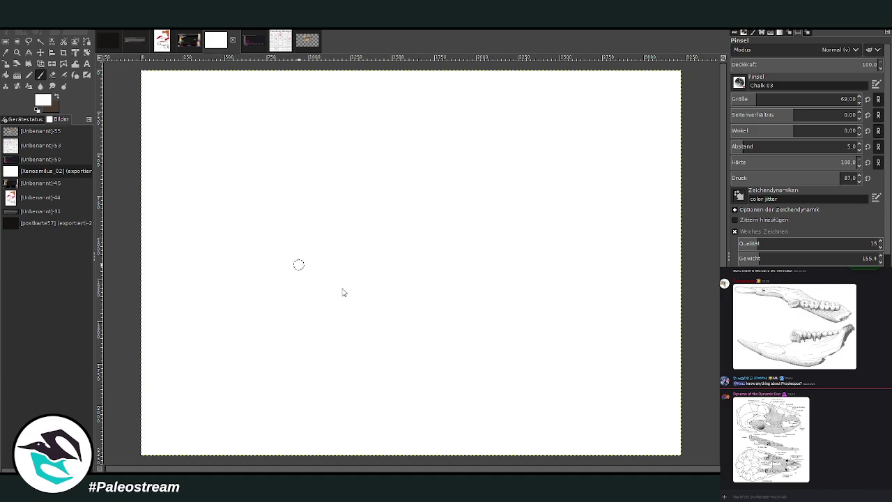
{"action": "key", "text": "ctrl+v"}
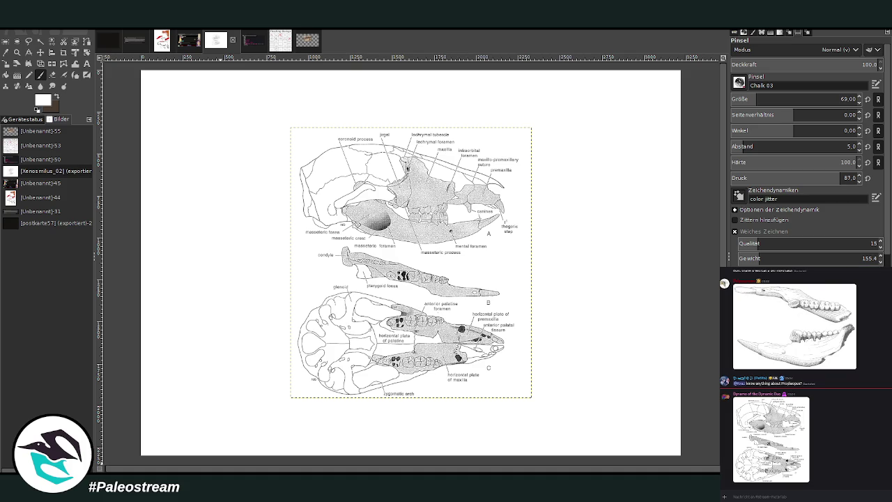
Step: Paste the skull photo into the Discord message box and send it
{"action": "left_click", "coordinate": [823, 490]}
{"action": "key", "text": "ctrl+v"}
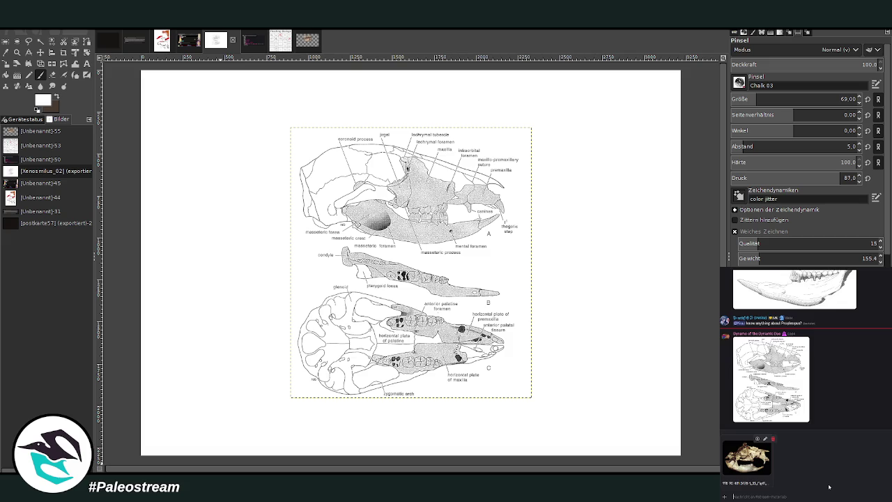
{"action": "key", "text": "Return"}
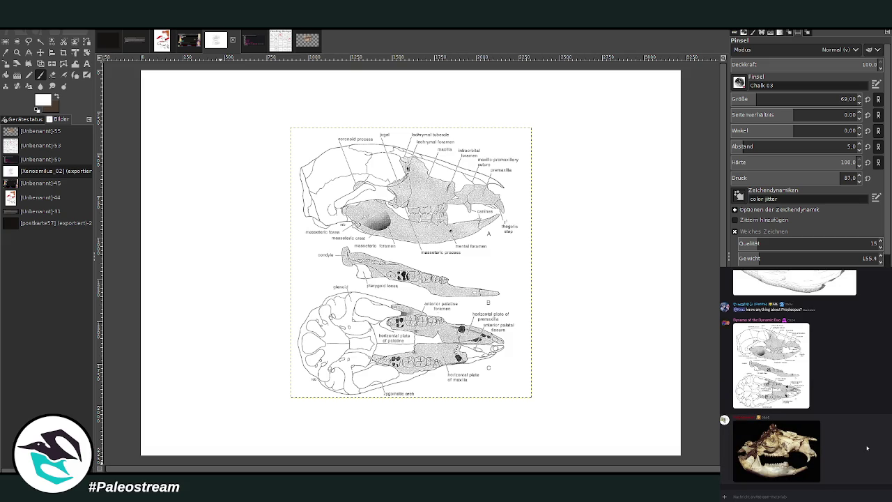
Step: Scroll the chat and view the posted skull photo and skull diagram enlarged
{"action": "scroll", "coordinate": [851, 448], "scroll_direction": "up", "scroll_amount": 2}
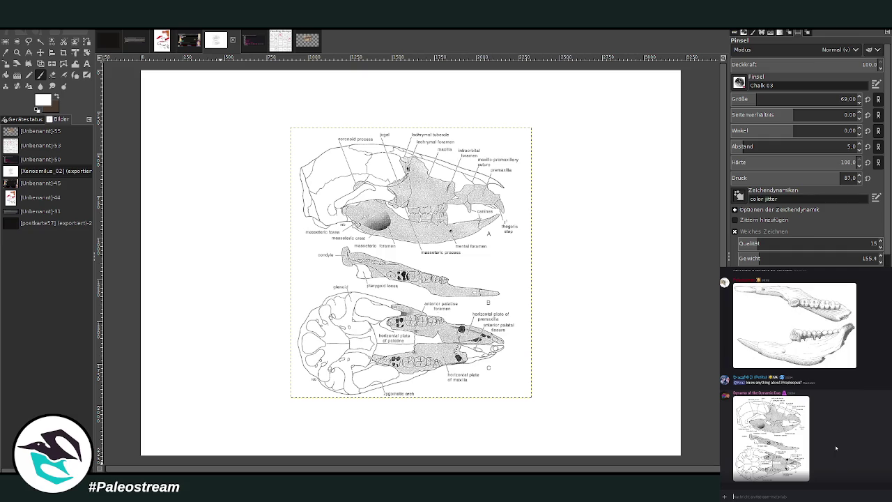
{"action": "scroll", "coordinate": [836, 448], "scroll_direction": "down", "scroll_amount": 2}
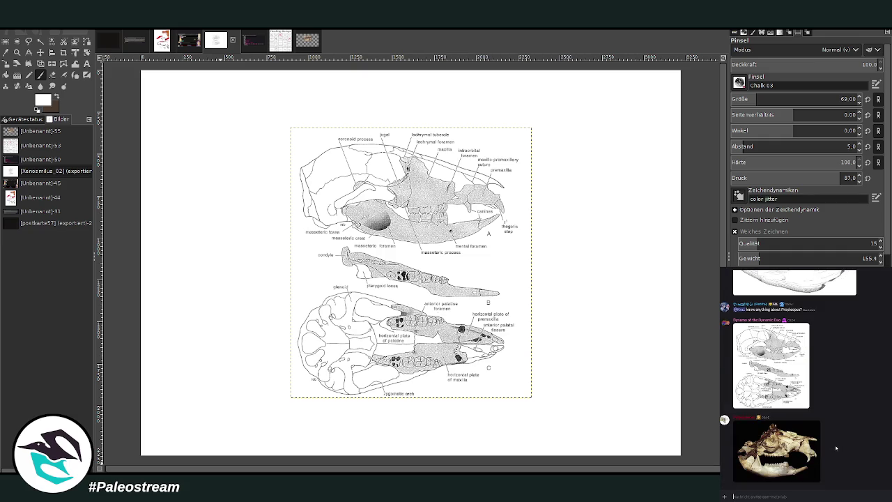
{"action": "left_click", "coordinate": [790, 458]}
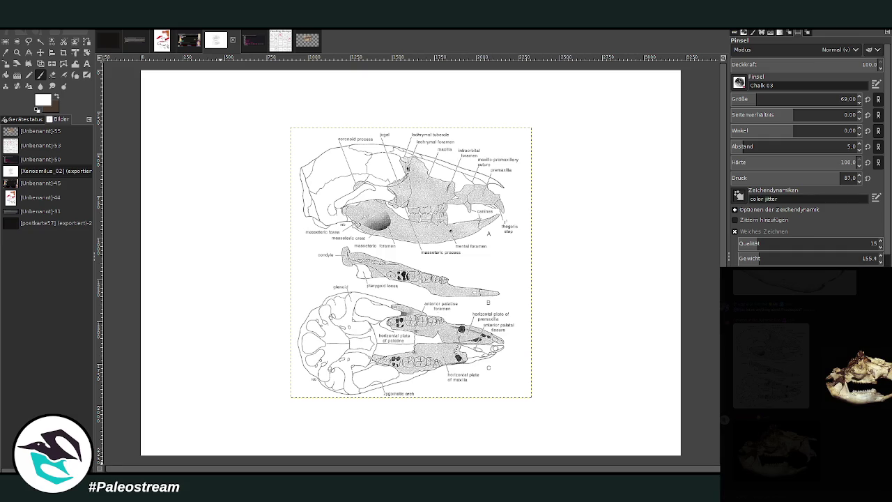
{"action": "left_click", "coordinate": [862, 428]}
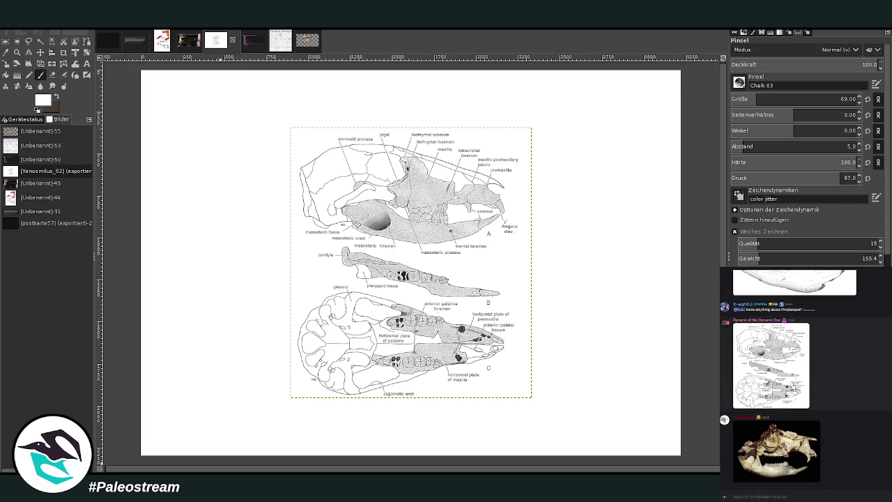
{"action": "left_click", "coordinate": [787, 387]}
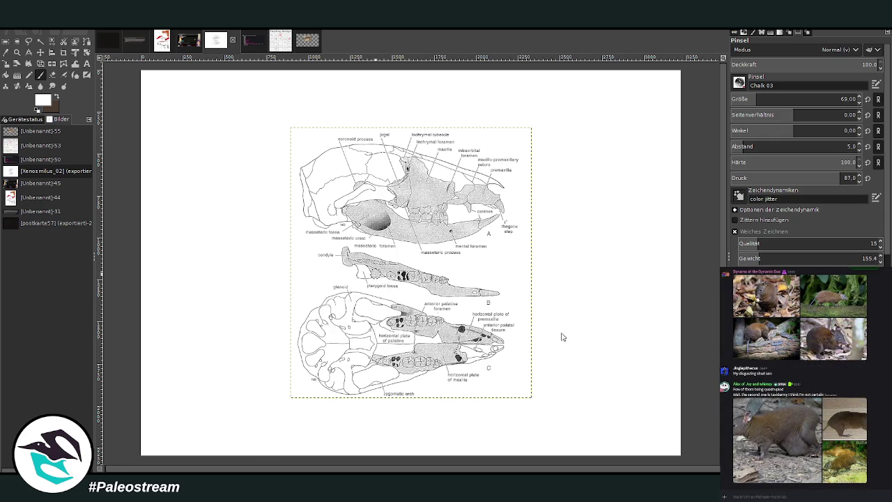
Step: Paste the rodent photo, placing it upper left and the skull diagram on the right
{"action": "key", "text": "ctrl+v"}
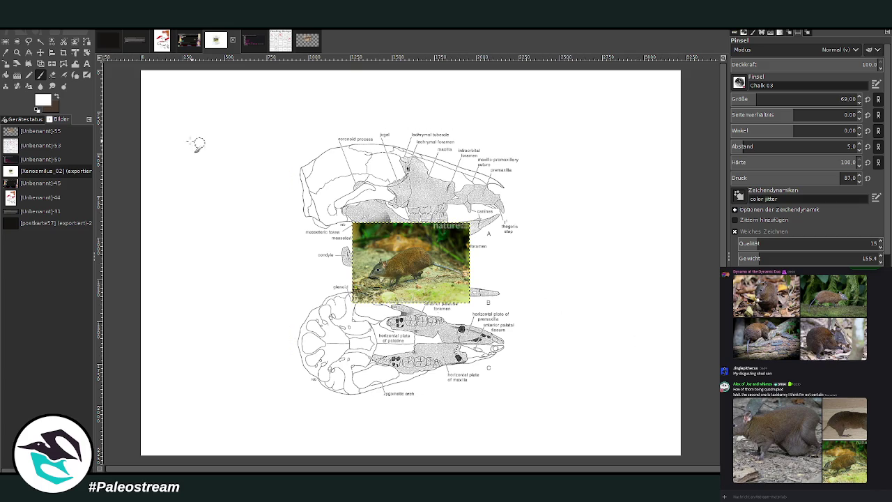
{"action": "left_click", "coordinate": [40, 52]}
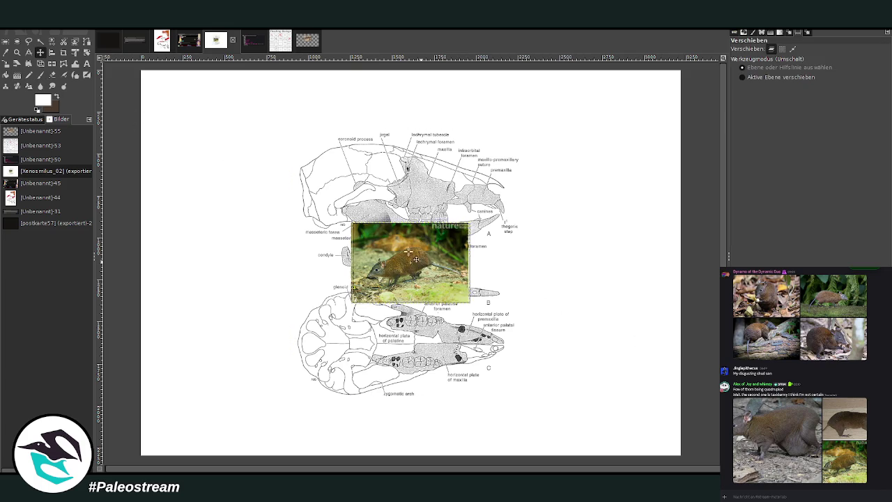
{"action": "left_click_drag", "start_coordinate": [408, 251], "coordinate": [288, 152]}
{"action": "left_click_drag", "start_coordinate": [437, 305], "coordinate": [585, 271]}
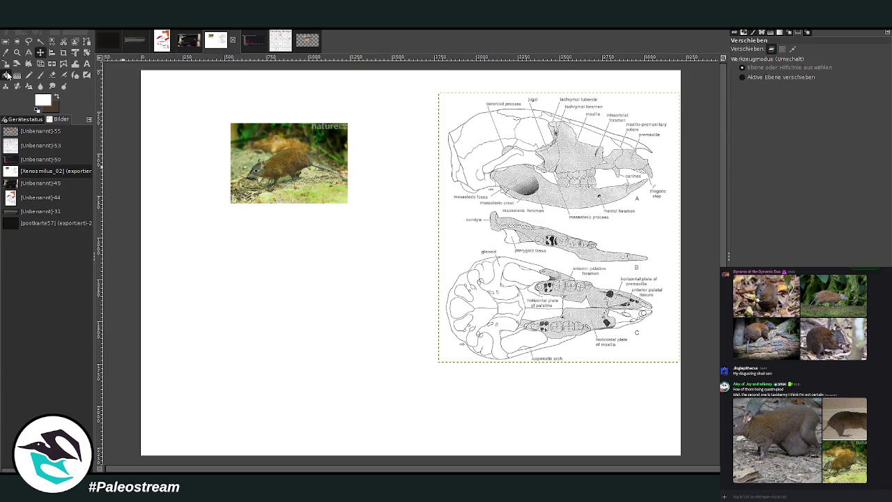
Step: Scale the skull diagram proportionally to about 899x1006 and shift it toward the top right
{"action": "left_click", "coordinate": [6, 75]}
{"action": "left_click", "coordinate": [6, 63]}
{"action": "mouse_move", "coordinate": [478, 276]}
{"action": "left_mouse_down"}
{"action": "mouse_move", "coordinate": [492, 251]}
{"action": "mouse_move", "coordinate": [439, 363]}
{"action": "left_mouse_up"}
{"action": "left_click", "coordinate": [735, 157]}
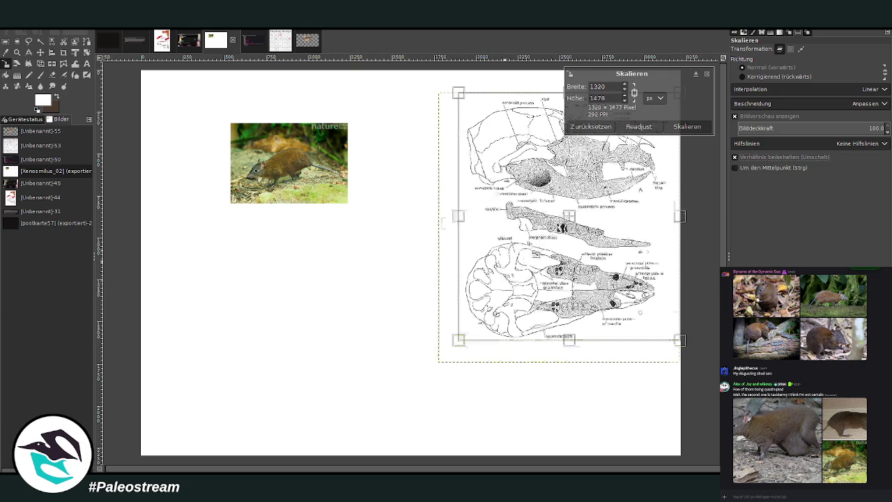
{"action": "left_click_drag", "start_coordinate": [680, 340], "coordinate": [651, 260]}
{"action": "left_click_drag", "start_coordinate": [574, 175], "coordinate": [601, 158]}
{"action": "left_click", "coordinate": [688, 126]}
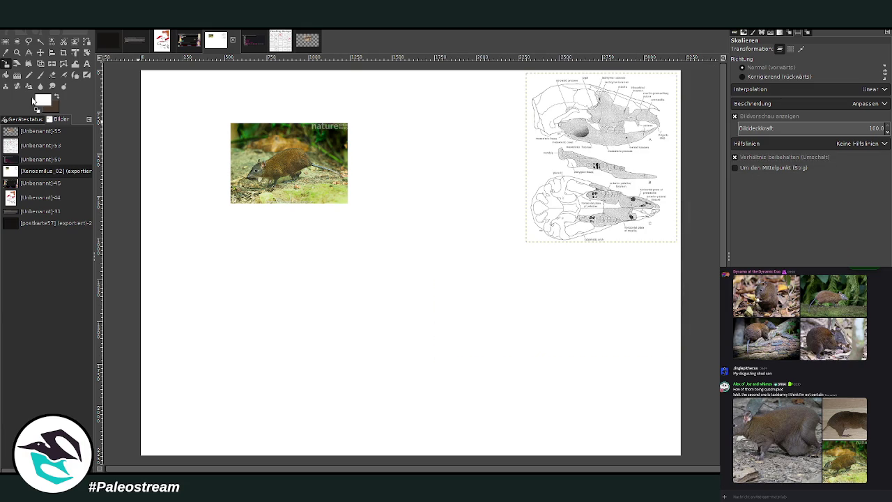
Step: Place the rodent photo beside the skull diagram and swap colours on the background layer
{"action": "left_click", "coordinate": [40, 52]}
{"action": "mouse_move", "coordinate": [272, 176]}
{"action": "left_mouse_down"}
{"action": "mouse_move", "coordinate": [485, 136]}
{"action": "mouse_move", "coordinate": [452, 126]}
{"action": "left_mouse_up"}
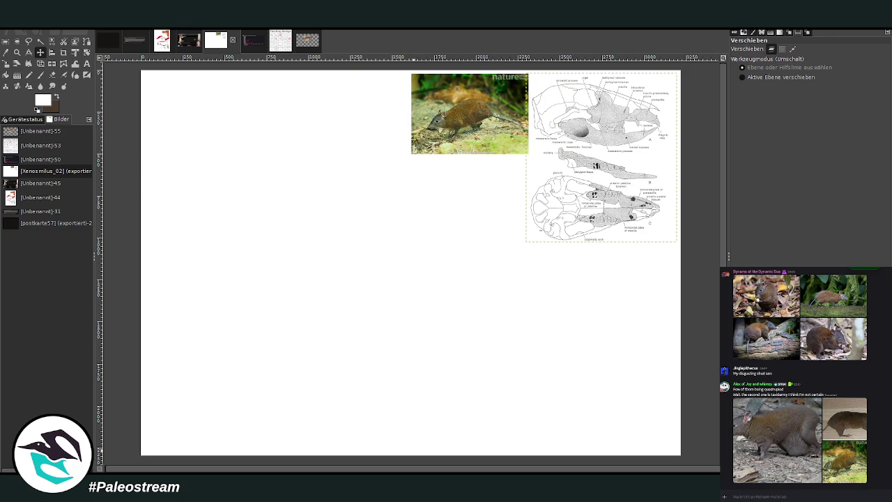
{"action": "left_click", "coordinate": [435, 325]}
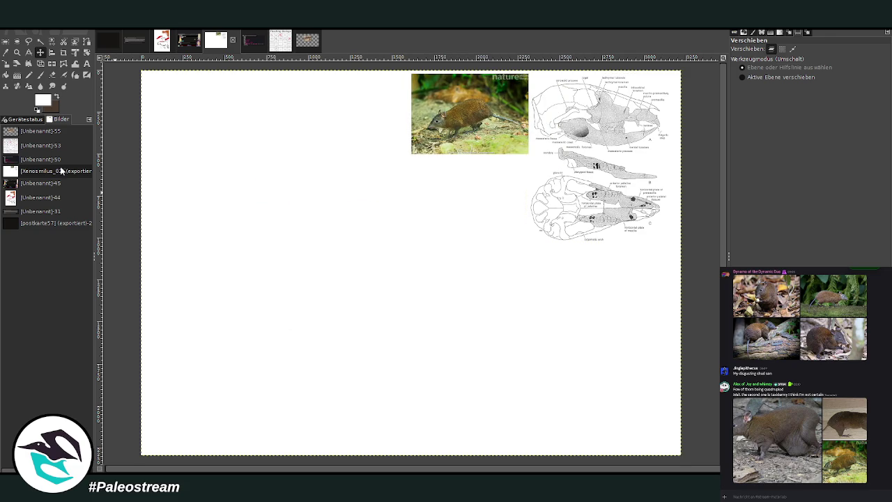
{"action": "left_click", "coordinate": [56, 98]}
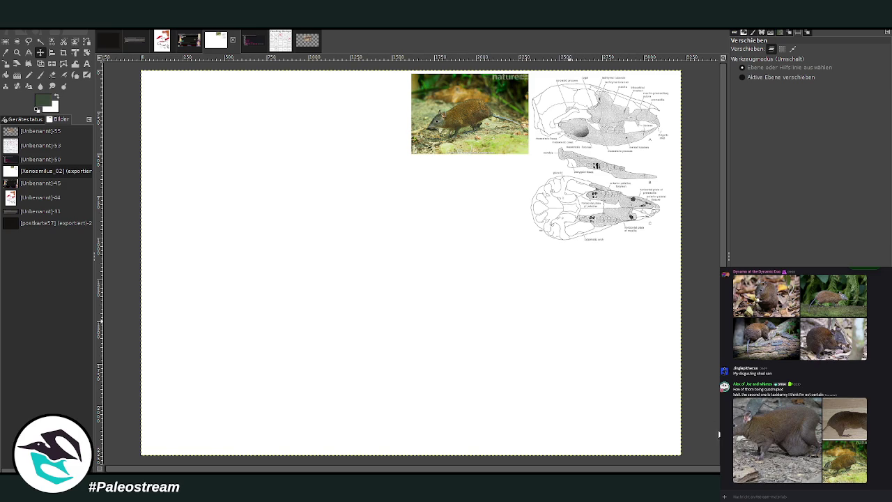
{"action": "key", "text": "shift+b"}
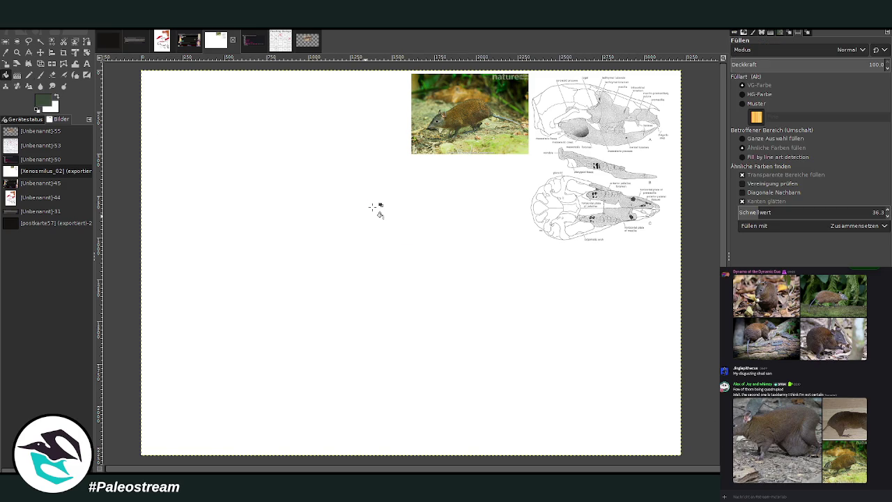
Step: Fill the white canvas background with dark olive green
{"action": "left_click", "coordinate": [373, 207]}
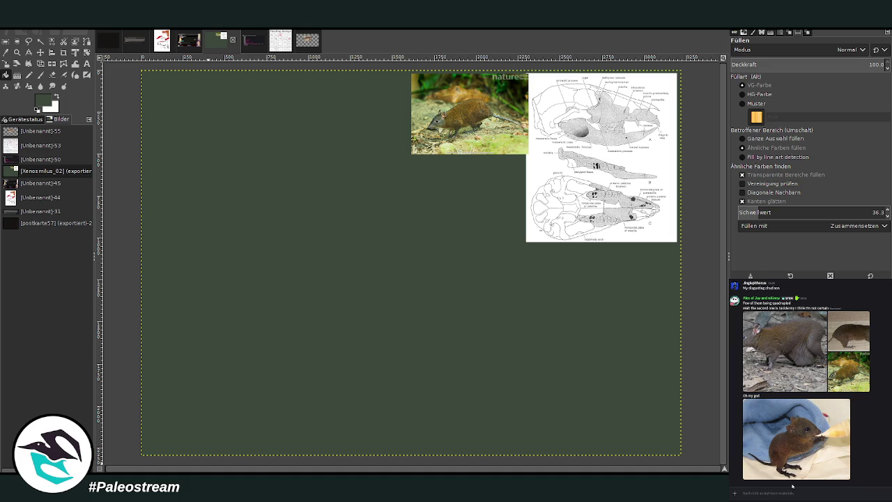
{"action": "left_click", "coordinate": [828, 463]}
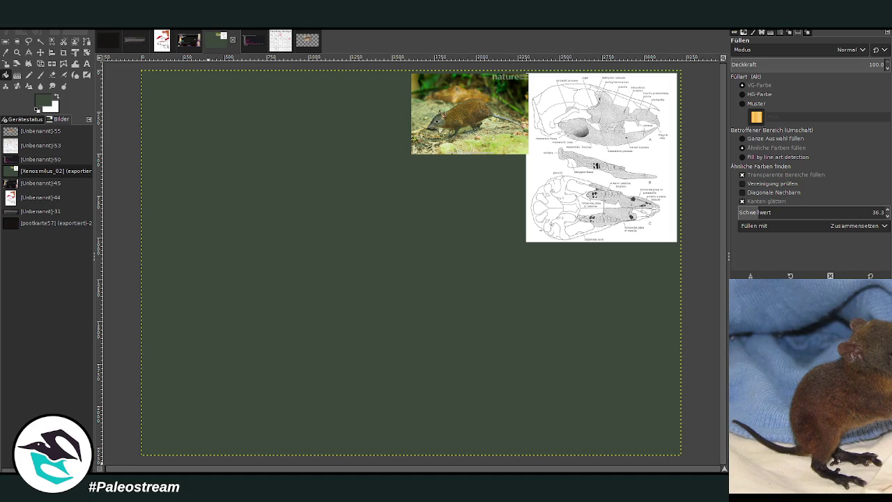
{"action": "key", "text": "Escape"}
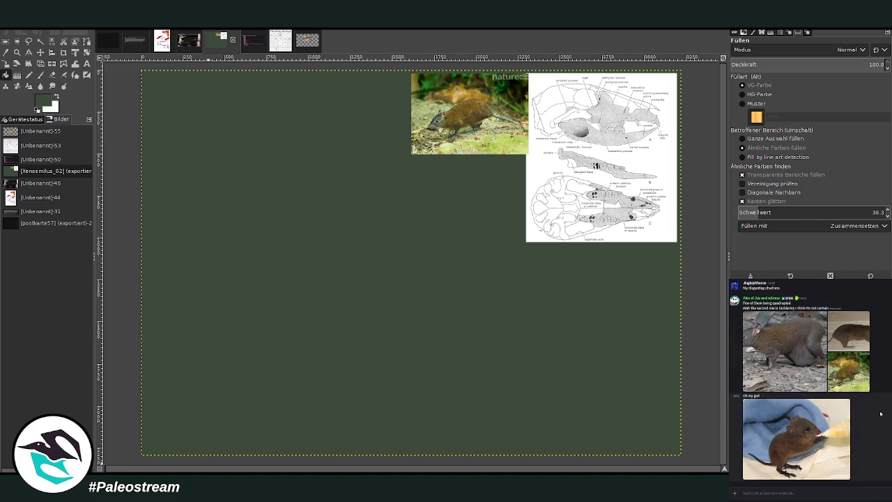
{"action": "scroll", "coordinate": [872, 405], "scroll_direction": "up", "scroll_amount": 1}
{"action": "left_click", "coordinate": [852, 380]}
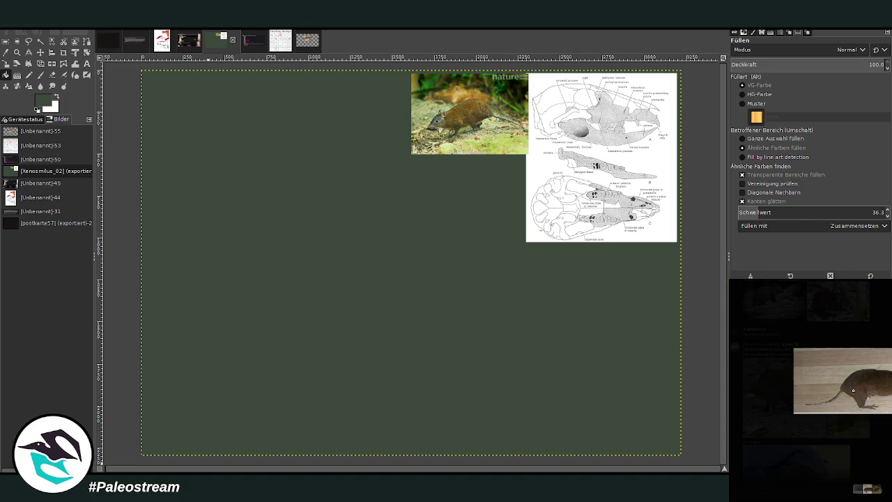
{"action": "left_click", "coordinate": [882, 429]}
{"action": "scroll", "coordinate": [882, 429], "scroll_direction": "down", "scroll_amount": 1}
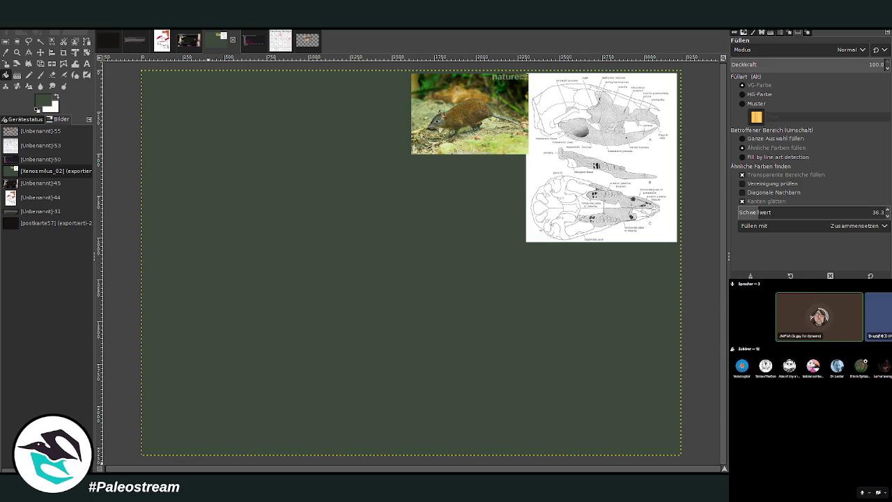
{"action": "right_click", "coordinate": [864, 316]}
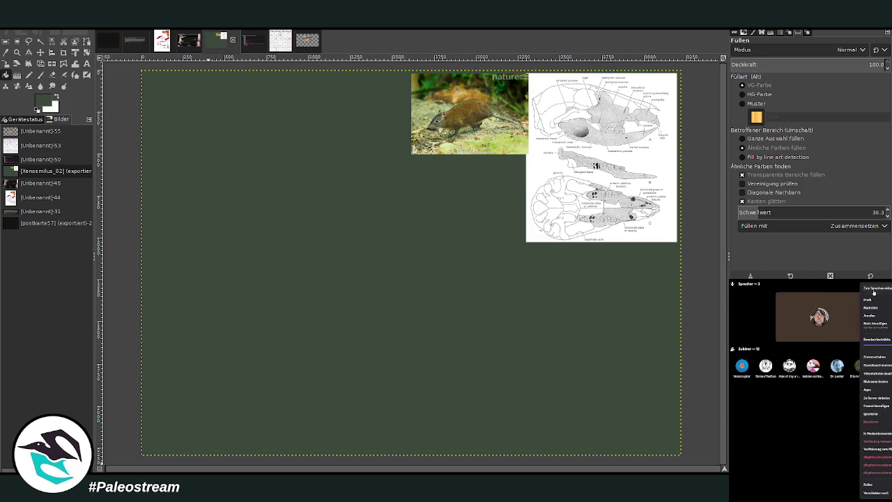
{"action": "key", "text": "Escape"}
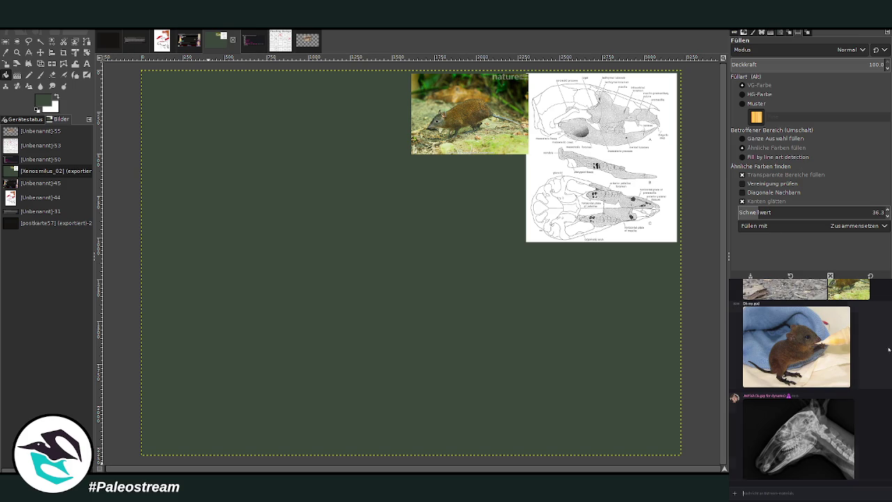
{"action": "left_click", "coordinate": [823, 406]}
{"action": "right_click", "coordinate": [849, 402]}
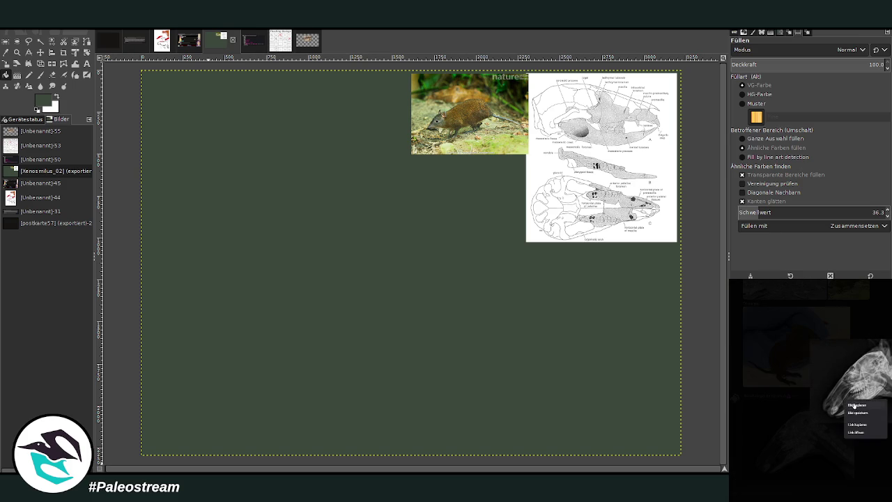
{"action": "left_click", "coordinate": [857, 405]}
{"action": "key", "text": "Escape"}
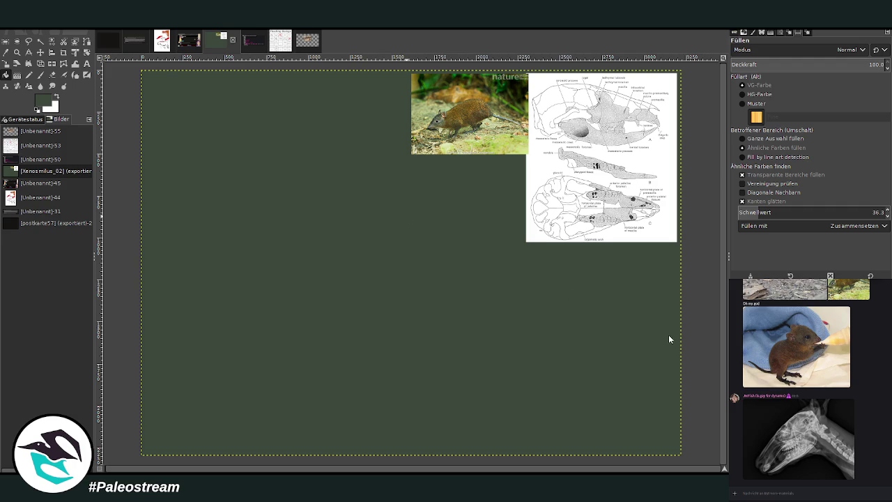
Step: Paste the X-ray, enlarge it to 1206x873 and rotate it about 37.5° to level the skull
{"action": "key", "text": "ctrl+v"}
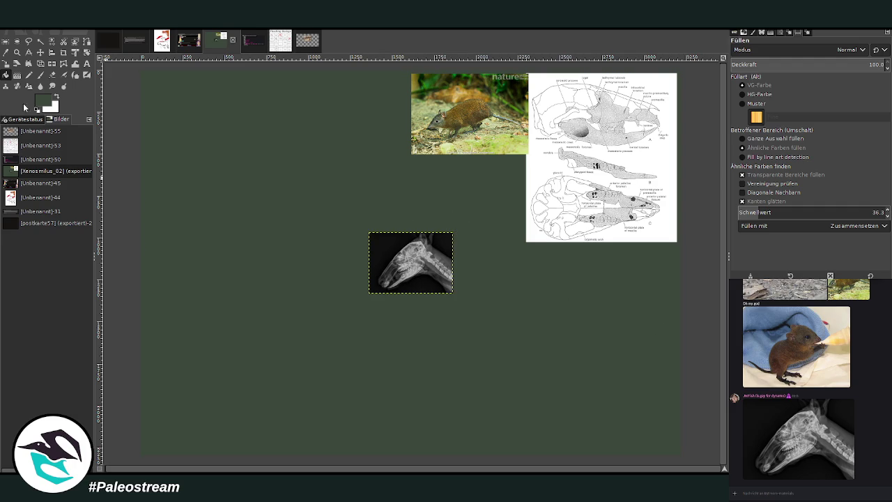
{"action": "left_click", "coordinate": [6, 64]}
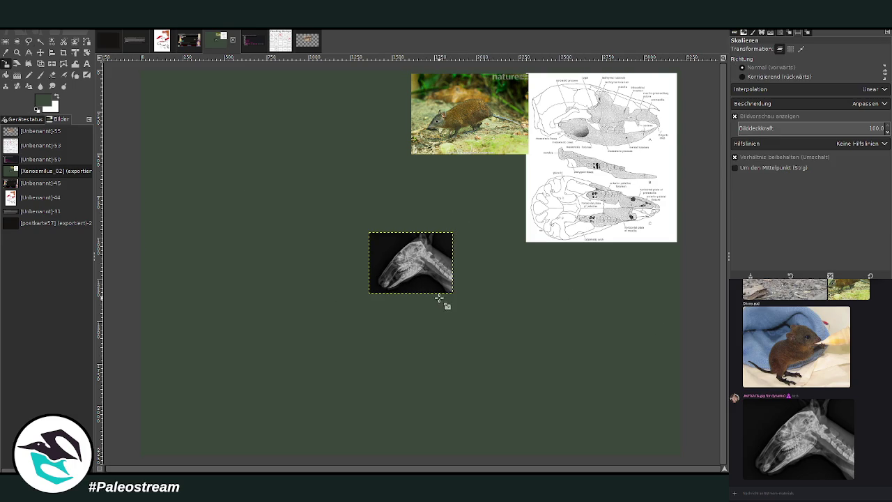
{"action": "left_click_drag", "start_coordinate": [439, 298], "coordinate": [558, 384]}
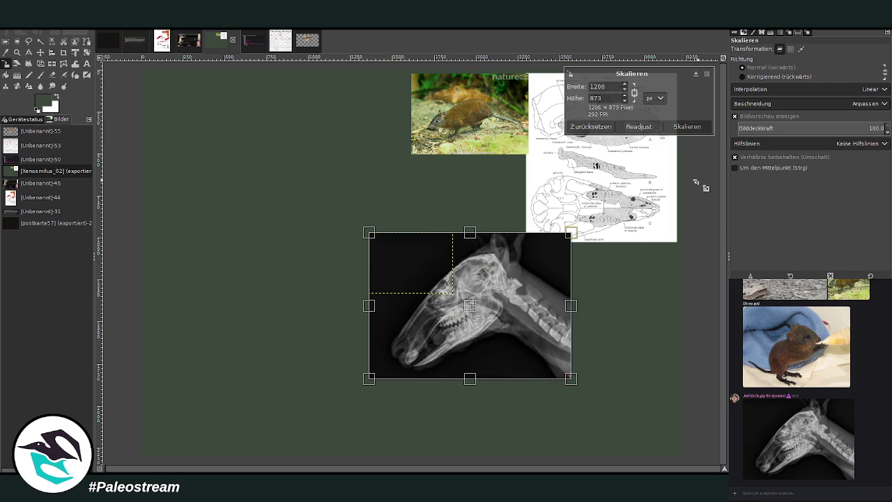
{"action": "left_click", "coordinate": [687, 126]}
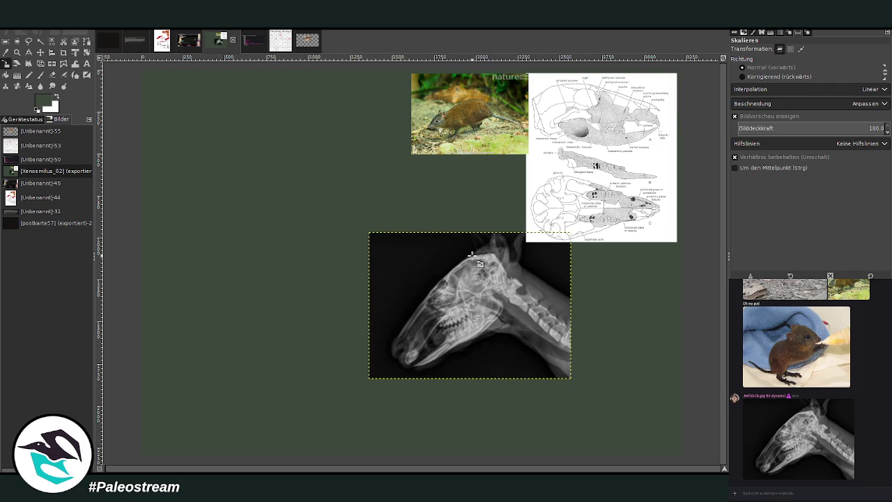
{"action": "left_click", "coordinate": [87, 52]}
{"action": "left_click_drag", "start_coordinate": [518, 316], "coordinate": [490, 332]}
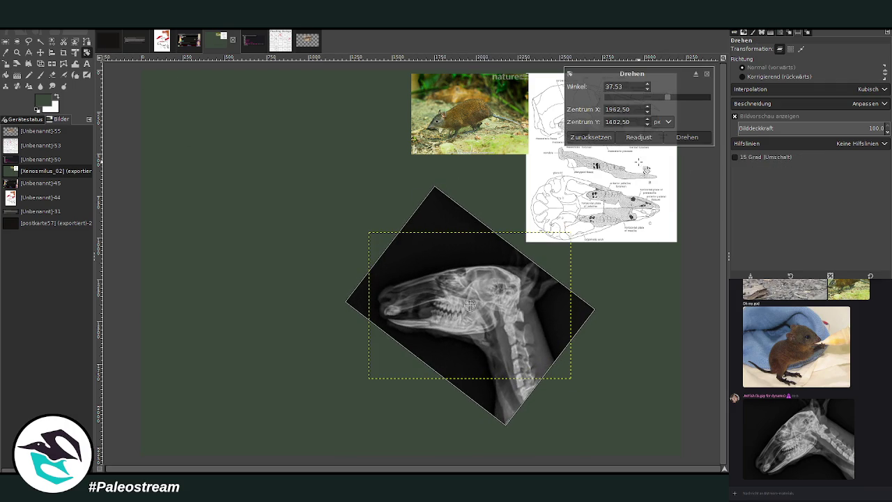
{"action": "left_click", "coordinate": [686, 137]}
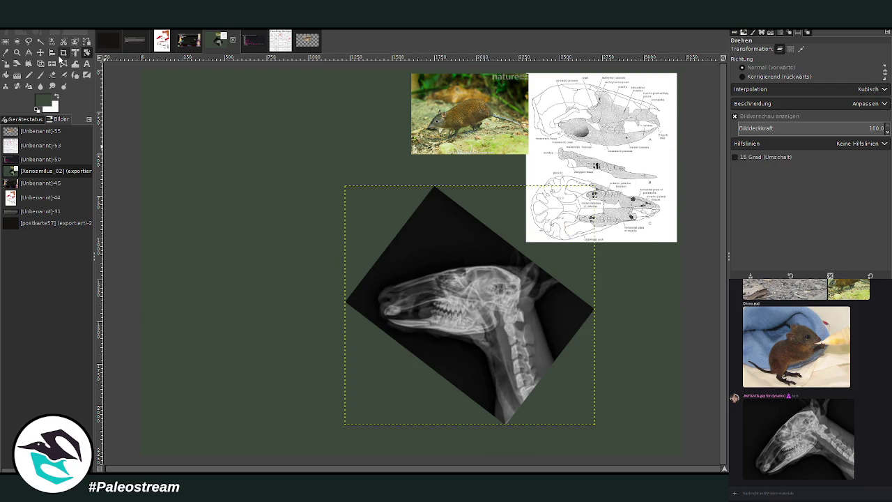
Step: Crop the X-ray to the skull region with 'active layer only' enabled
{"action": "left_click", "coordinate": [63, 53]}
{"action": "mouse_move", "coordinate": [363, 252]}
{"action": "left_mouse_down"}
{"action": "mouse_move", "coordinate": [565, 341]}
{"action": "mouse_move", "coordinate": [558, 340]}
{"action": "left_mouse_up"}
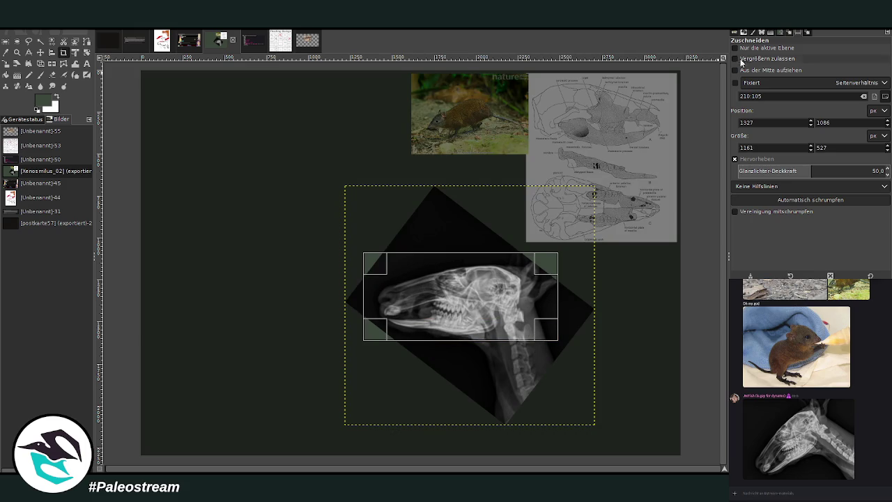
{"action": "left_click", "coordinate": [734, 47]}
{"action": "left_click", "coordinate": [460, 263]}
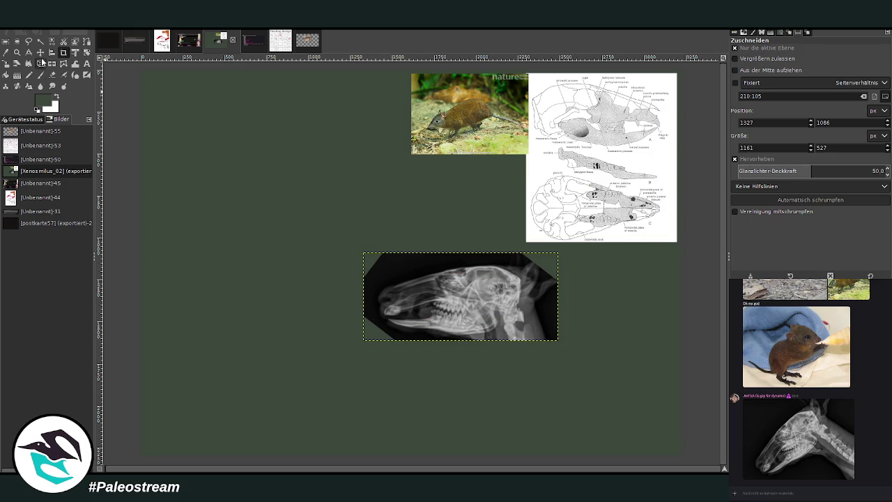
Step: Arrange the X-ray, mouse photo and skull diagram side by side along the canvas top
{"action": "left_click", "coordinate": [40, 53]}
{"action": "left_click_drag", "start_coordinate": [435, 304], "coordinate": [317, 124]}
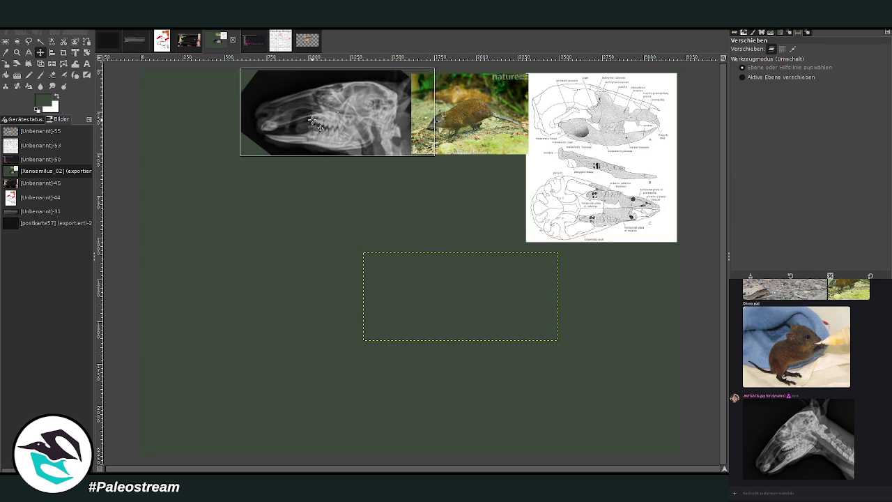
{"action": "left_click_drag", "start_coordinate": [364, 142], "coordinate": [368, 140]}
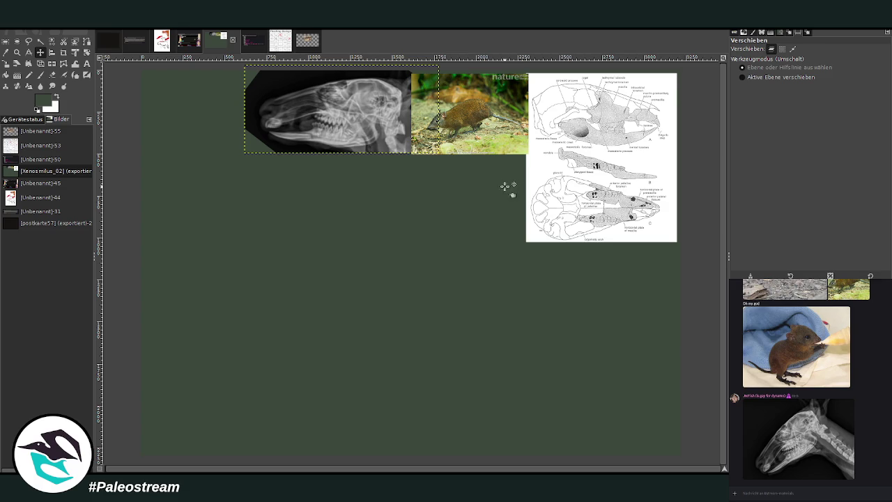
{"action": "left_click_drag", "start_coordinate": [506, 186], "coordinate": [520, 187]}
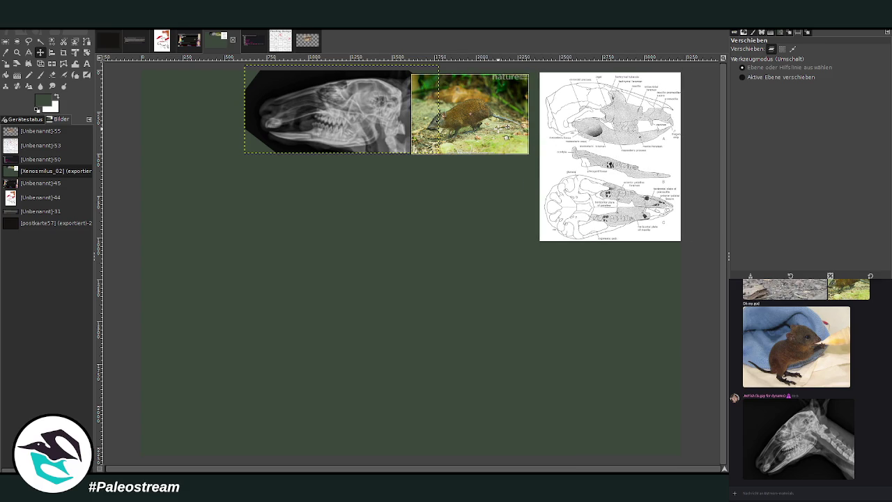
{"action": "left_click_drag", "start_coordinate": [507, 136], "coordinate": [520, 136]}
{"action": "left_click_drag", "start_coordinate": [382, 125], "coordinate": [395, 124]}
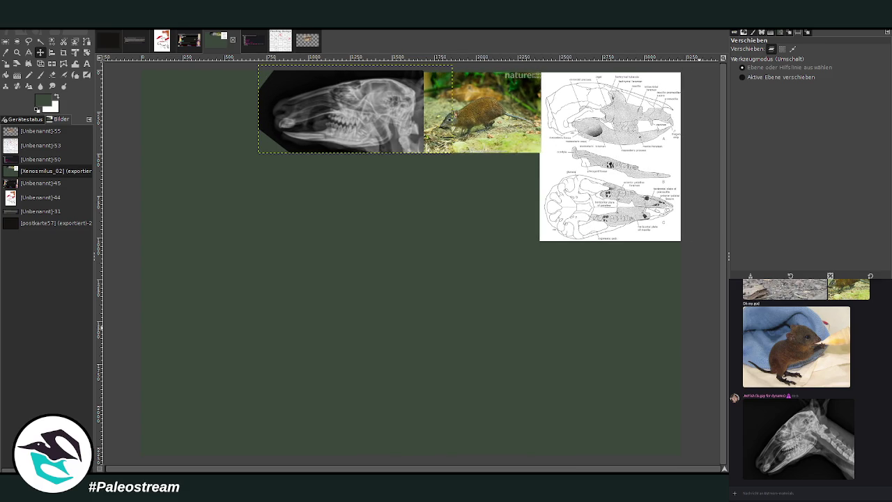
{"action": "key", "text": "Page_Down"}
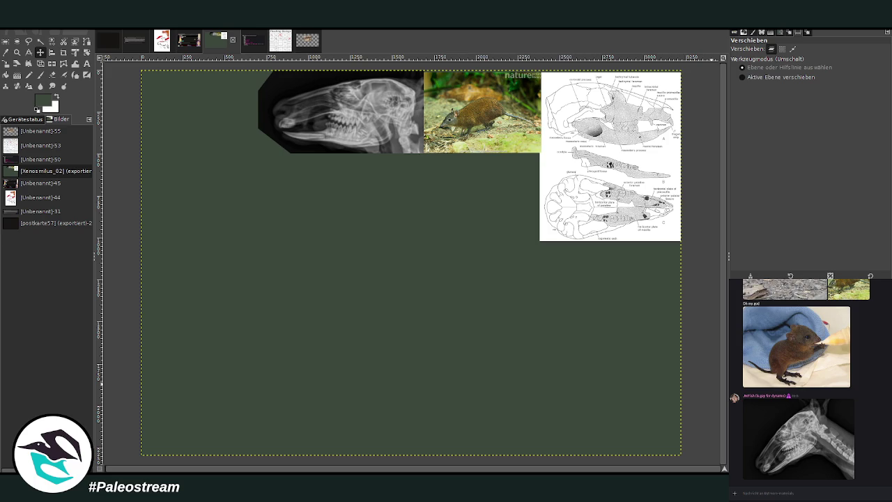
Step: Set the Chalk 03 paintbrush to size 63 and opacity 86.4
{"action": "key", "text": "z"}
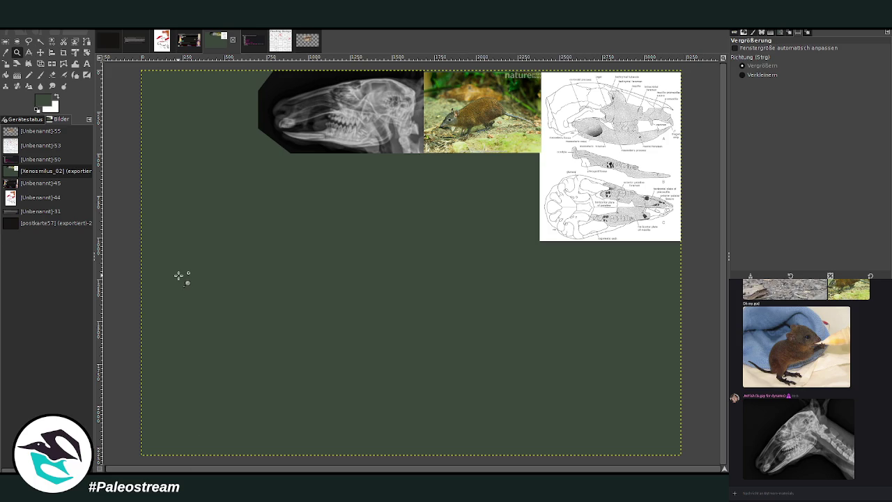
{"action": "key", "text": "p"}
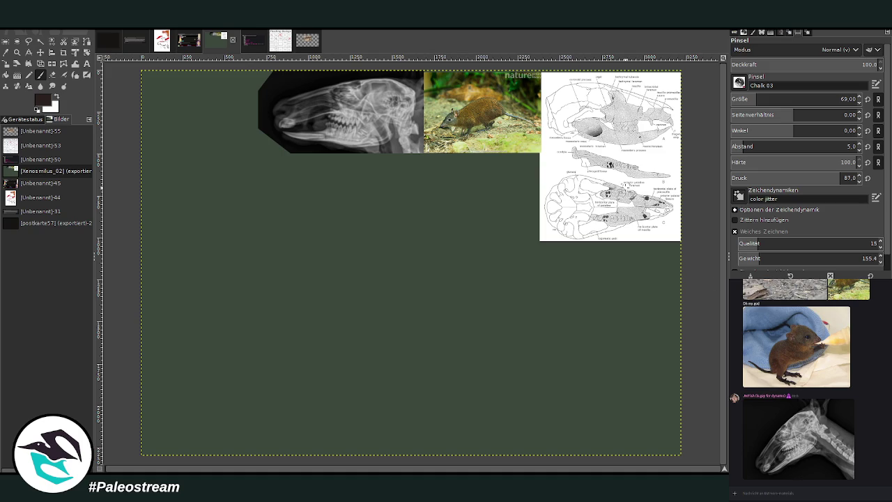
{"action": "left_click_drag", "start_coordinate": [753, 102], "coordinate": [750, 102]}
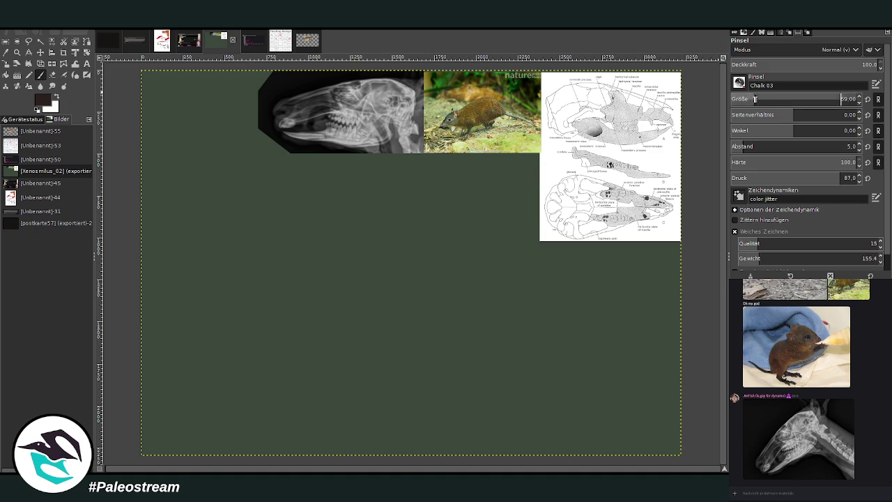
{"action": "left_click", "coordinate": [843, 65]}
{"action": "left_click", "coordinate": [858, 63]}
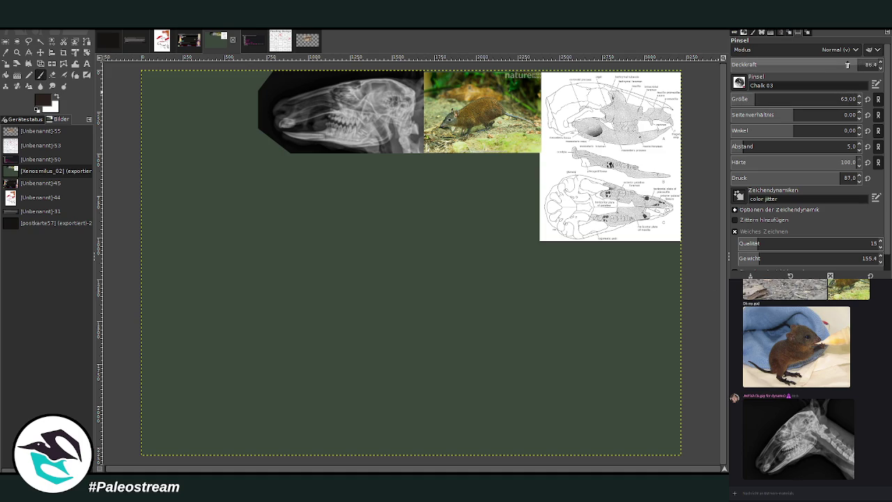
{"action": "key", "text": "Return"}
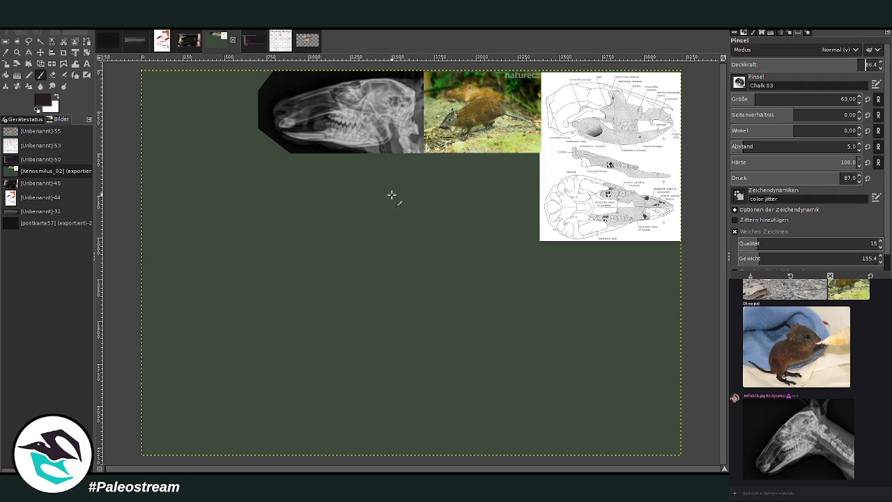
{"action": "key", "text": "Page_Up"}
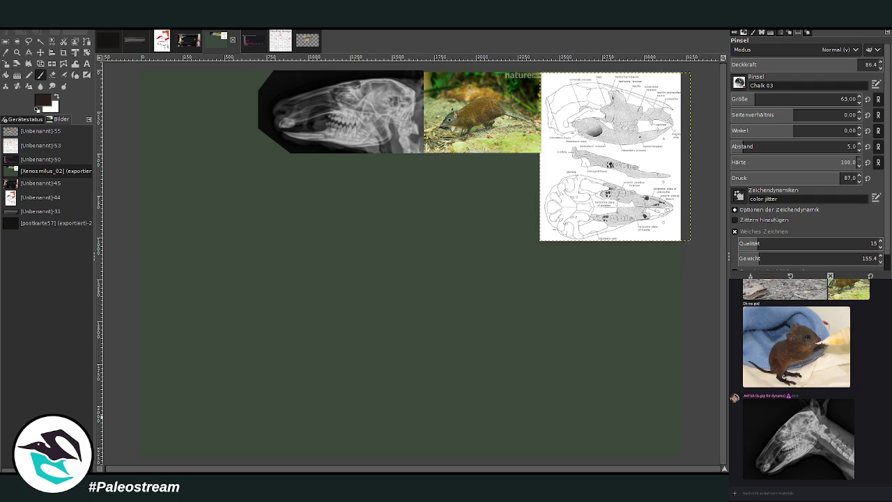
Step: Flip the skull diagram horizontally, nudge it, and briefly view the chat's agouti image
{"action": "left_click", "coordinate": [10, 63]}
{"action": "left_click", "coordinate": [60, 68]}
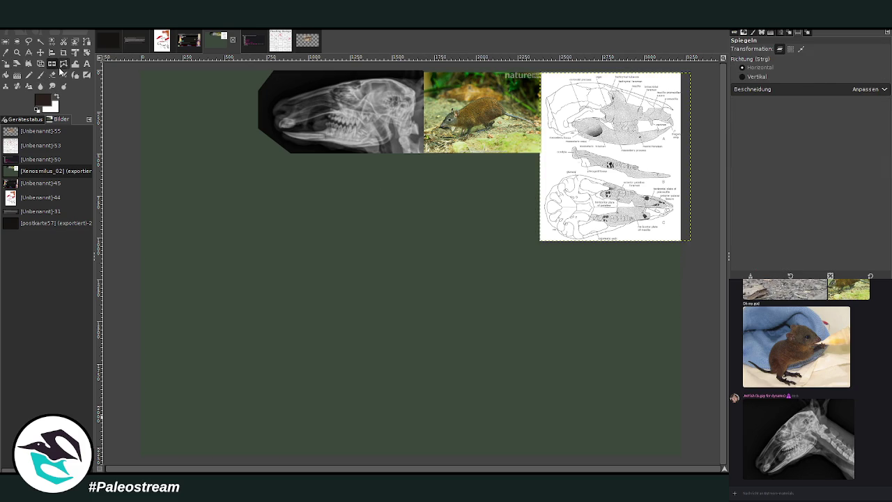
{"action": "left_click", "coordinate": [583, 164]}
{"action": "key", "text": "m"}
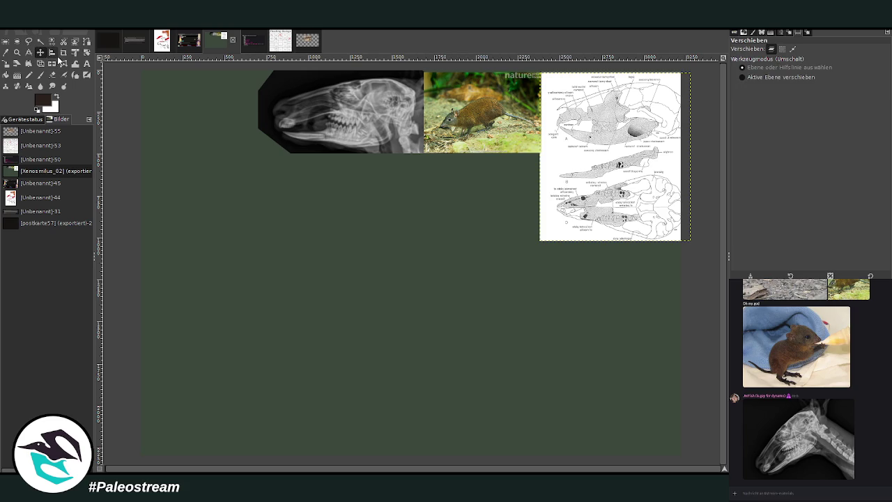
{"action": "left_click_drag", "start_coordinate": [588, 144], "coordinate": [607, 150]}
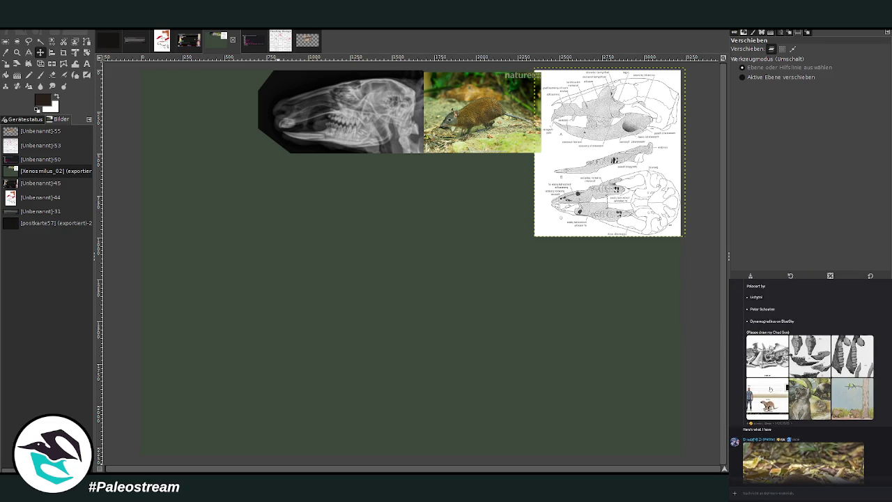
{"action": "left_click", "coordinate": [769, 398]}
{"action": "left_click", "coordinate": [769, 398]}
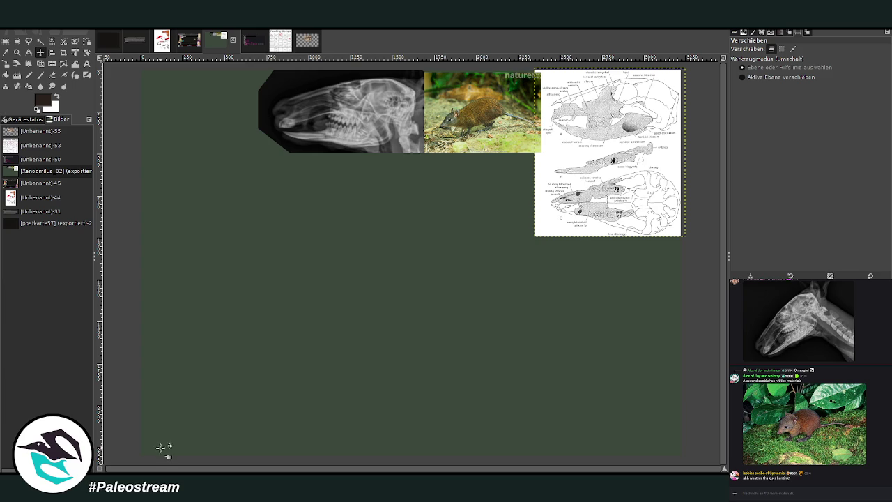
Step: Set the Chalk 03 paintbrush to size 57, lowering opacity from 87.1 to about 79.2
{"action": "left_click", "coordinate": [40, 74]}
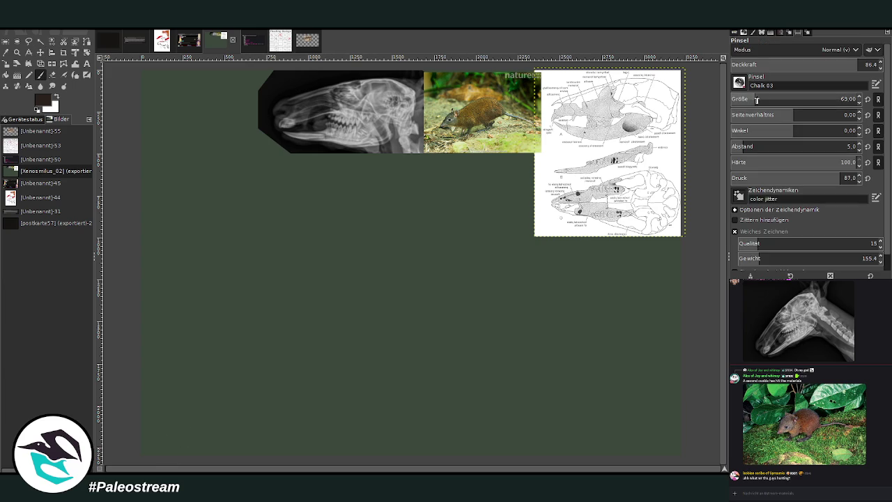
{"action": "scroll", "coordinate": [802, 99], "scroll_direction": "down", "scroll_amount": 6}
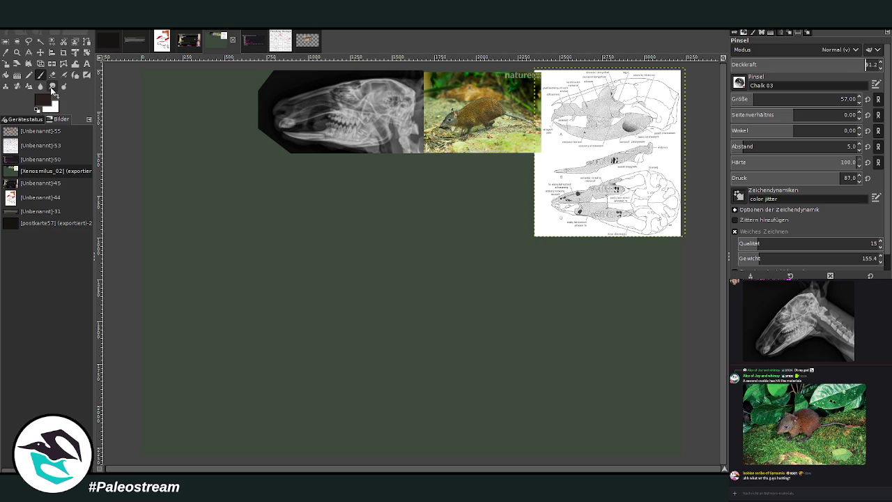
{"action": "type", "text": "87.1"}
{"action": "left_click", "coordinate": [40, 77]}
{"action": "left_click", "coordinate": [848, 64]}
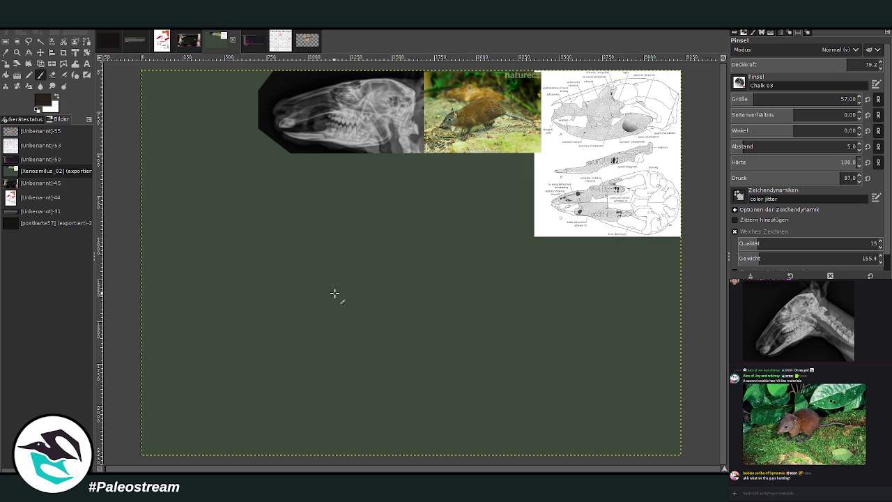
Step: Lower brush opacity to 57.1 and sketch the skull's top arc and snout outline
{"action": "left_click_drag", "start_coordinate": [325, 282], "coordinate": [328, 304]}
{"action": "key", "text": "less"}
{"action": "mouse_move", "coordinate": [328, 282]}
{"action": "left_mouse_down"}
{"action": "mouse_move", "coordinate": [283, 277]}
{"action": "mouse_move", "coordinate": [223, 294]}
{"action": "mouse_move", "coordinate": [214, 311]}
{"action": "mouse_move", "coordinate": [240, 325]}
{"action": "left_mouse_up"}
{"action": "key", "text": "less"}
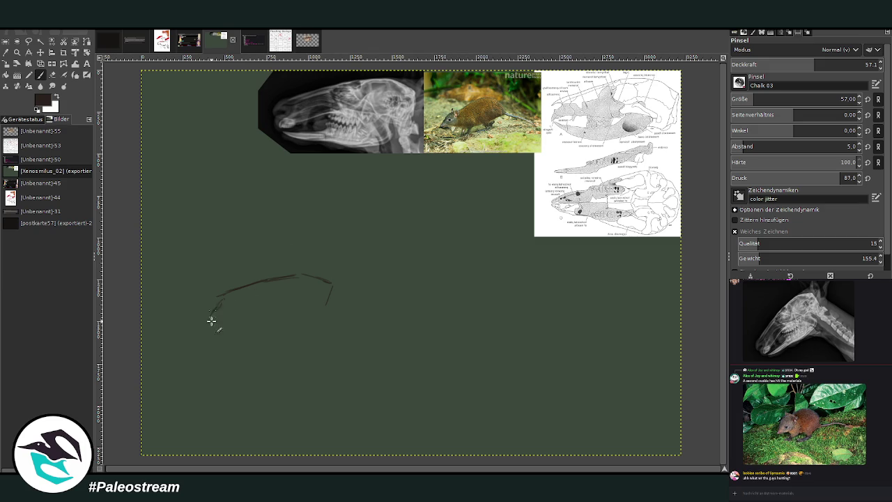
{"action": "left_click_drag", "start_coordinate": [214, 320], "coordinate": [245, 307]}
{"action": "left_click_drag", "start_coordinate": [258, 310], "coordinate": [323, 305]}
Step: Sketch the eye socket, open lower jaw, back of the skull and neck curve
{"action": "mouse_move", "coordinate": [286, 281]}
{"action": "left_mouse_down"}
{"action": "mouse_move", "coordinate": [283, 304]}
{"action": "mouse_move", "coordinate": [299, 319]}
{"action": "mouse_move", "coordinate": [308, 313]}
{"action": "mouse_move", "coordinate": [241, 358]}
{"action": "left_mouse_up"}
{"action": "mouse_move", "coordinate": [293, 319]}
{"action": "left_mouse_down"}
{"action": "mouse_move", "coordinate": [229, 379]}
{"action": "mouse_move", "coordinate": [310, 323]}
{"action": "left_mouse_up"}
{"action": "left_click_drag", "start_coordinate": [249, 366], "coordinate": [318, 314]}
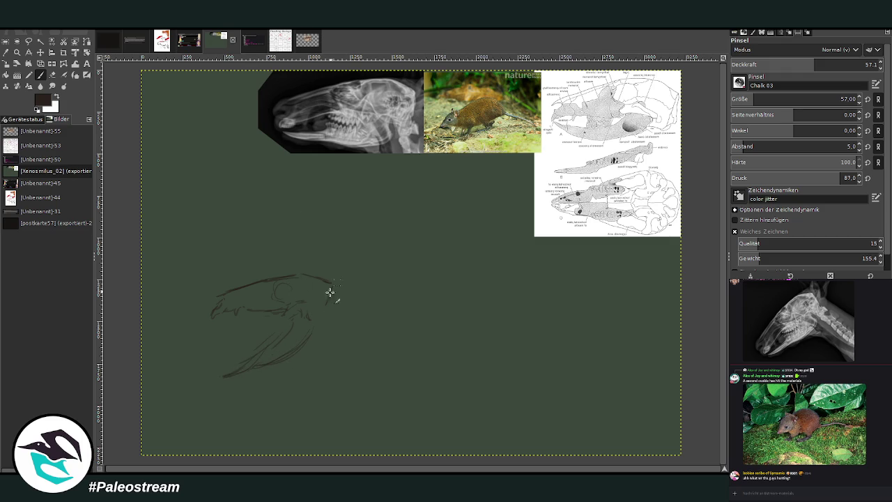
{"action": "left_click_drag", "start_coordinate": [333, 282], "coordinate": [326, 304]}
{"action": "mouse_move", "coordinate": [244, 372]}
{"action": "left_mouse_down"}
{"action": "mouse_move", "coordinate": [299, 343]}
{"action": "mouse_move", "coordinate": [309, 318]}
{"action": "left_mouse_up"}
{"action": "left_click_drag", "start_coordinate": [331, 283], "coordinate": [325, 304]}
{"action": "mouse_move", "coordinate": [326, 309]}
{"action": "left_mouse_down"}
{"action": "mouse_move", "coordinate": [350, 318]}
{"action": "mouse_move", "coordinate": [439, 269]}
{"action": "mouse_move", "coordinate": [579, 253]}
{"action": "left_mouse_up"}
Step: Draw the upper neck line, link it to the skull top, thicken the jaw, lengthen the snout
{"action": "mouse_move", "coordinate": [334, 283]}
{"action": "left_mouse_down"}
{"action": "mouse_move", "coordinate": [358, 293]}
{"action": "mouse_move", "coordinate": [454, 250]}
{"action": "mouse_move", "coordinate": [517, 236]}
{"action": "left_mouse_up"}
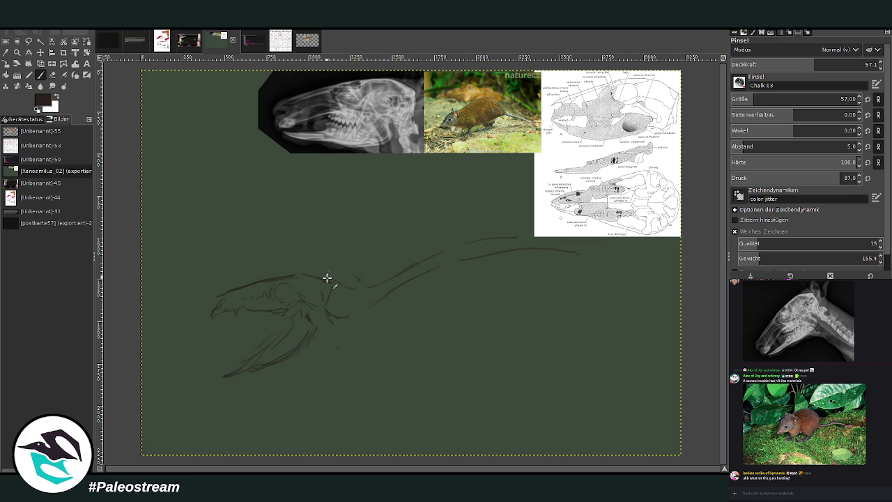
{"action": "mouse_move", "coordinate": [327, 277]}
{"action": "left_mouse_down"}
{"action": "mouse_move", "coordinate": [320, 283]}
{"action": "mouse_move", "coordinate": [378, 293]}
{"action": "left_mouse_up"}
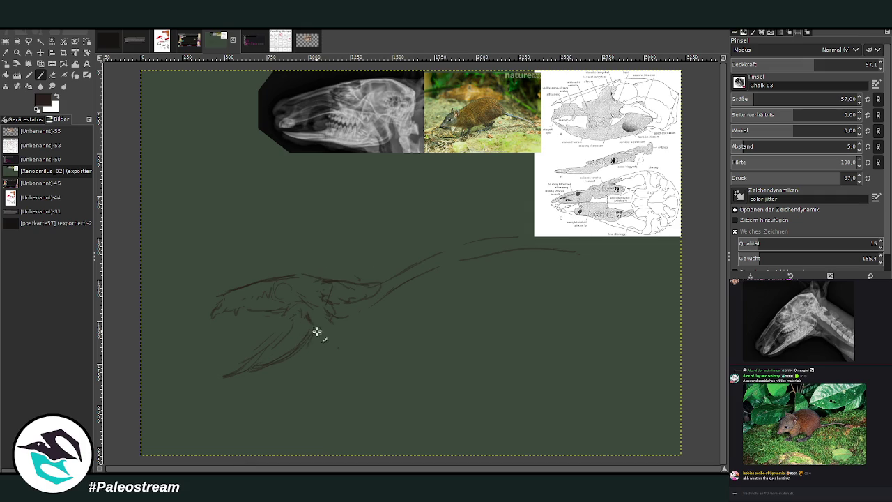
{"action": "mouse_move", "coordinate": [317, 331]}
{"action": "left_mouse_down"}
{"action": "mouse_move", "coordinate": [293, 363]}
{"action": "mouse_move", "coordinate": [268, 367]}
{"action": "mouse_move", "coordinate": [357, 380]}
{"action": "left_mouse_up"}
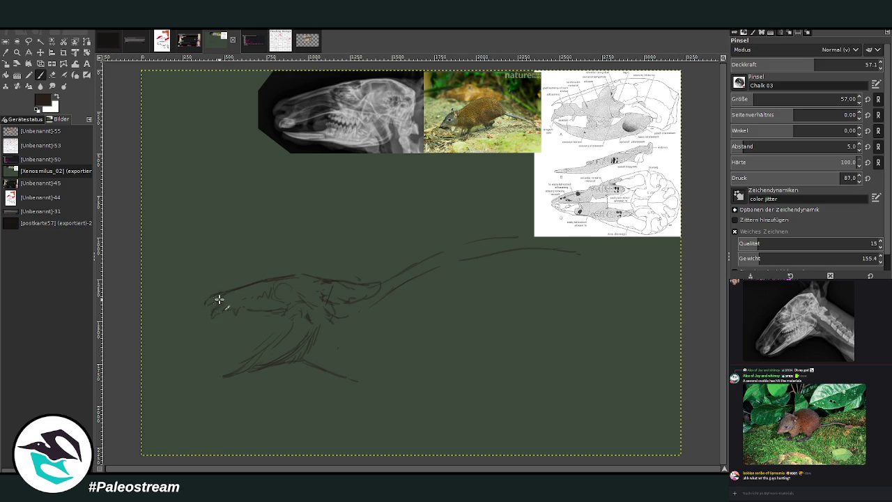
{"action": "left_click_drag", "start_coordinate": [219, 299], "coordinate": [205, 307]}
Step: Redraw the snout tip, add a throat line and eye outline, and begin the body contour
{"action": "key", "text": "shift+e"}
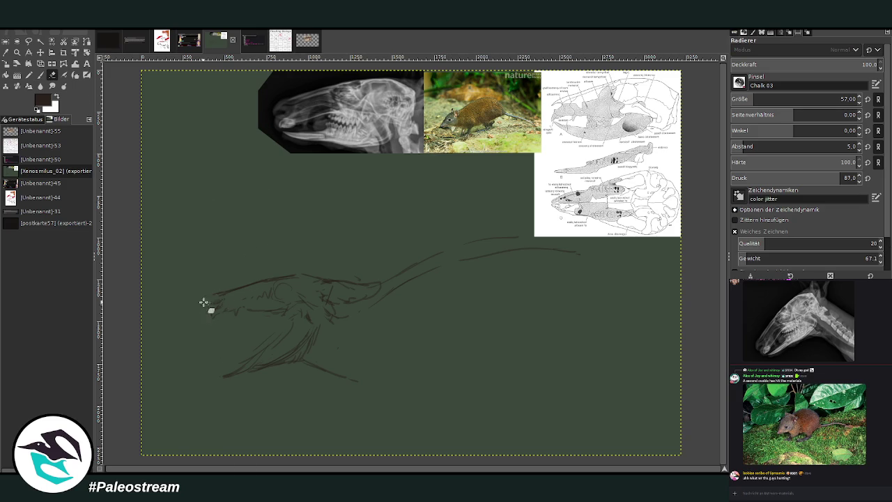
{"action": "left_click", "coordinate": [40, 75]}
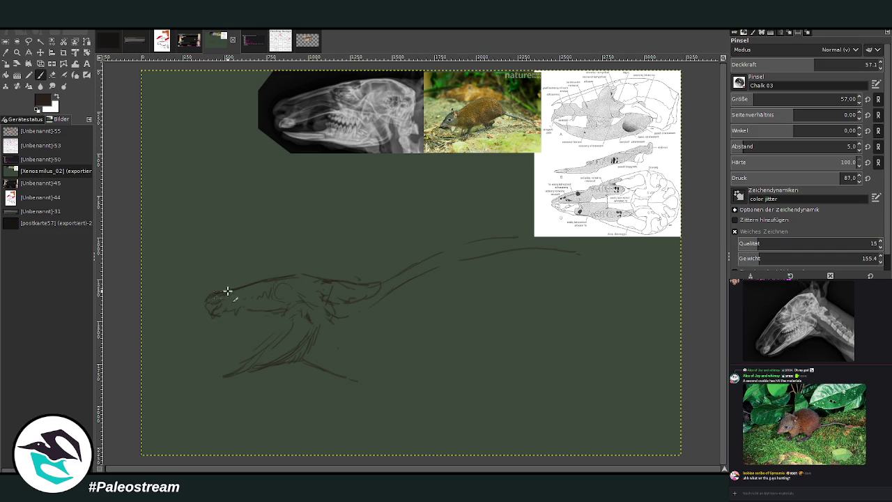
{"action": "mouse_move", "coordinate": [212, 293]}
{"action": "left_mouse_down"}
{"action": "mouse_move", "coordinate": [205, 308]}
{"action": "mouse_move", "coordinate": [245, 325]}
{"action": "left_mouse_up"}
{"action": "left_click_drag", "start_coordinate": [234, 312], "coordinate": [249, 355]}
{"action": "left_click_drag", "start_coordinate": [247, 358], "coordinate": [249, 372]}
{"action": "left_click_drag", "start_coordinate": [282, 293], "coordinate": [293, 290]}
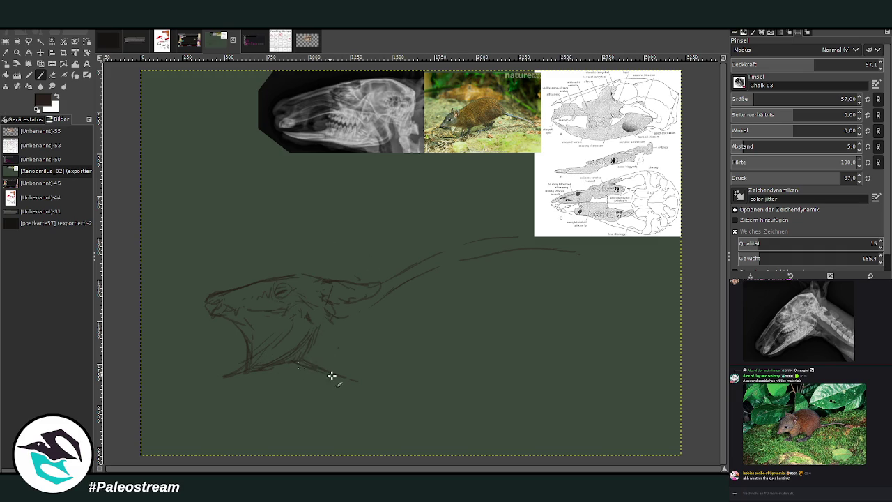
{"action": "left_click_drag", "start_coordinate": [422, 351], "coordinate": [422, 375]}
{"action": "mouse_move", "coordinate": [348, 386]}
{"action": "left_mouse_down"}
{"action": "mouse_move", "coordinate": [380, 406]}
{"action": "mouse_move", "coordinate": [429, 364]}
{"action": "left_mouse_up"}
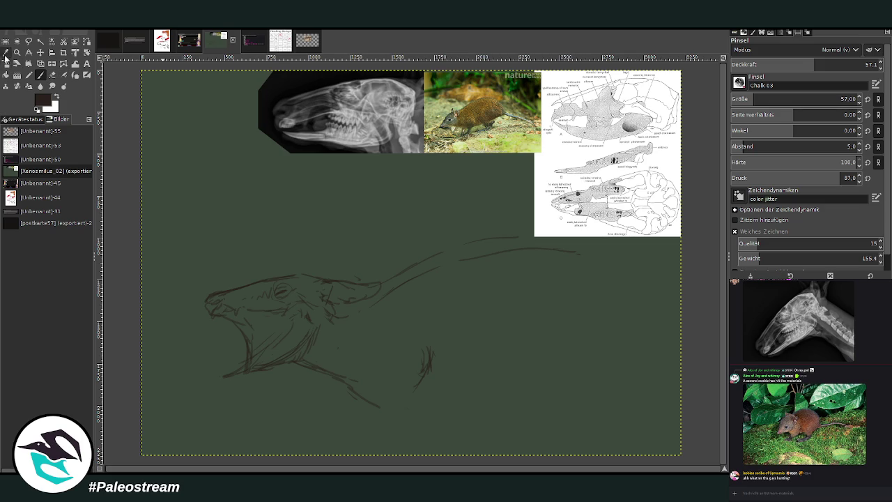
Step: Select the sketch and scale it down toward the upper left, to about 2305 × 1269 px
{"action": "left_click", "coordinate": [5, 42]}
{"action": "left_click_drag", "start_coordinate": [186, 195], "coordinate": [630, 440]}
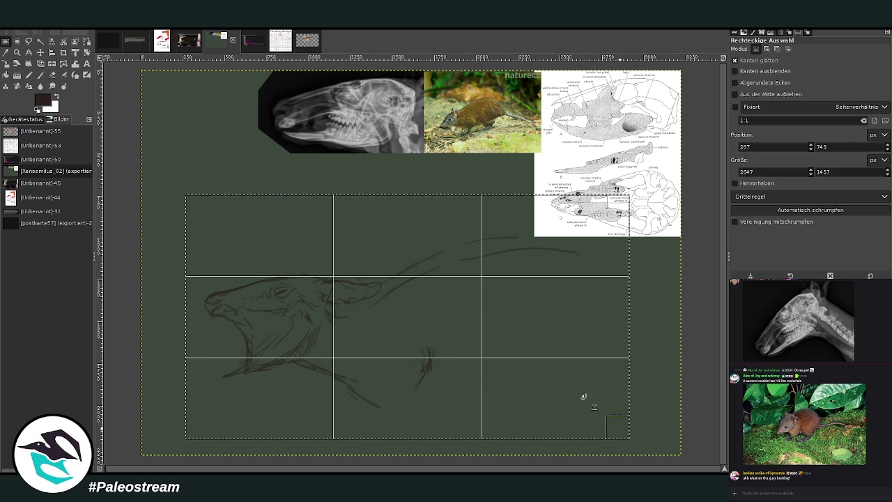
{"action": "key", "text": "shift+s"}
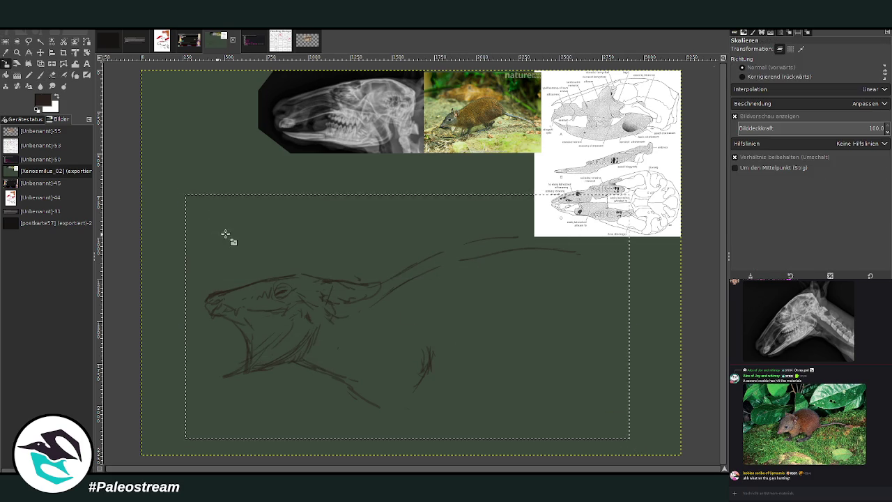
{"action": "left_click", "coordinate": [226, 235]}
{"action": "left_click_drag", "start_coordinate": [432, 319], "coordinate": [385, 283]}
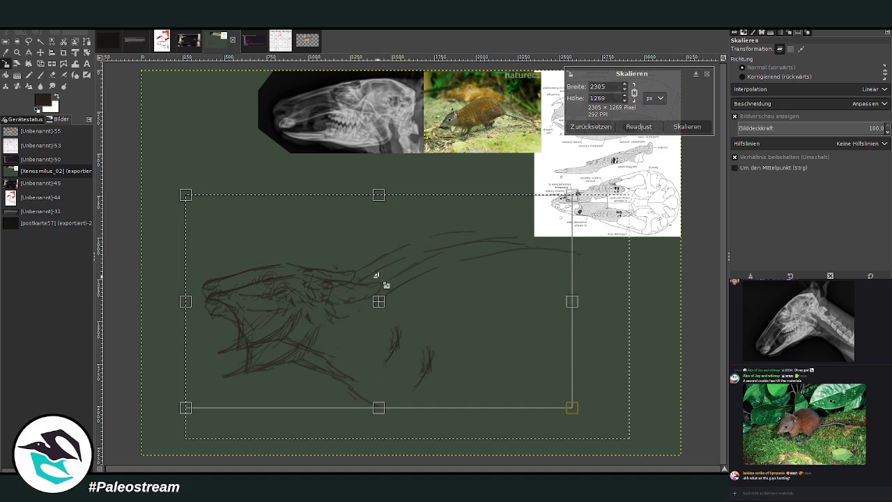
{"action": "left_click", "coordinate": [405, 265]}
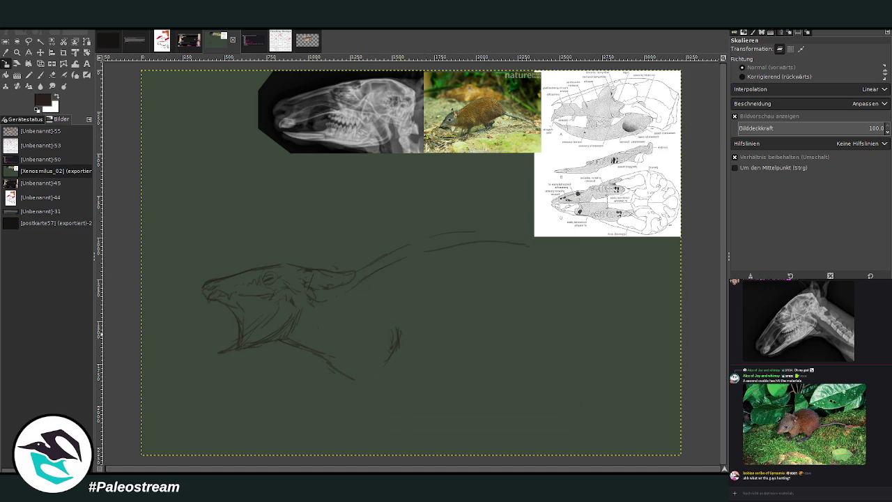
Step: Sketch the belly curve, the foreleg reaching down-left, and hatching beside the leg
{"action": "left_click", "coordinate": [40, 75]}
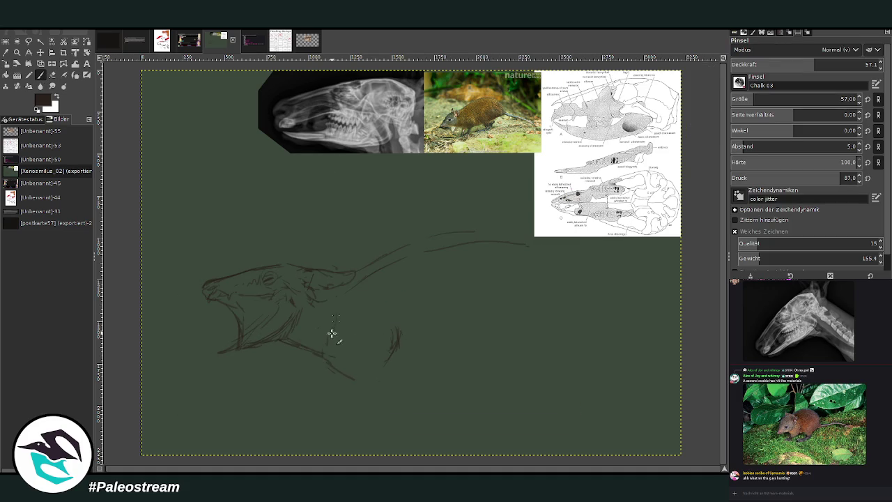
{"action": "left_click_drag", "start_coordinate": [423, 323], "coordinate": [355, 383]}
{"action": "left_click_drag", "start_coordinate": [340, 311], "coordinate": [291, 391]}
{"action": "left_click_drag", "start_coordinate": [384, 367], "coordinate": [275, 422]}
{"action": "mouse_move", "coordinate": [321, 364]}
{"action": "left_mouse_down"}
{"action": "mouse_move", "coordinate": [268, 427]}
{"action": "mouse_move", "coordinate": [215, 433]}
{"action": "mouse_move", "coordinate": [251, 437]}
{"action": "mouse_move", "coordinate": [225, 442]}
{"action": "mouse_move", "coordinate": [255, 431]}
{"action": "left_mouse_up"}
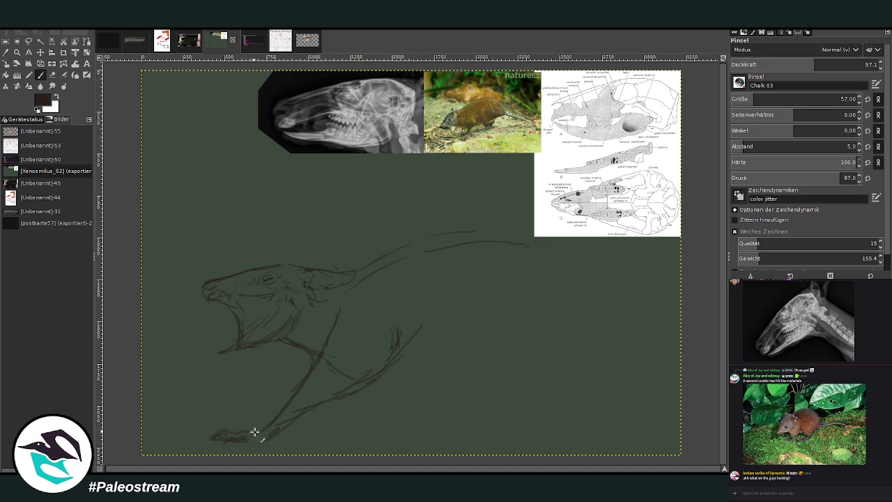
{"action": "left_click_drag", "start_coordinate": [309, 364], "coordinate": [265, 420]}
{"action": "left_click_drag", "start_coordinate": [376, 377], "coordinate": [410, 392]}
Step: Draw the long back arc, extend the belly, and sketch the thigh, hind leg and foot
{"action": "left_click_drag", "start_coordinate": [373, 267], "coordinate": [631, 314]}
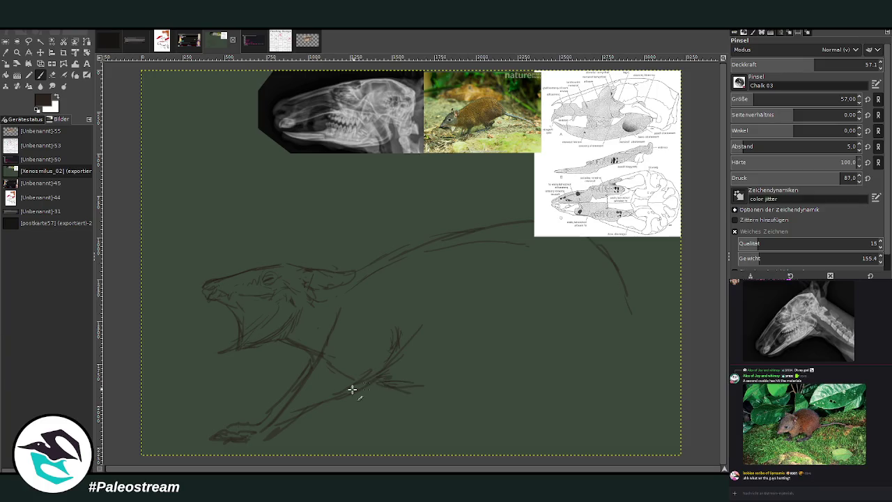
{"action": "left_click_drag", "start_coordinate": [353, 389], "coordinate": [488, 383]}
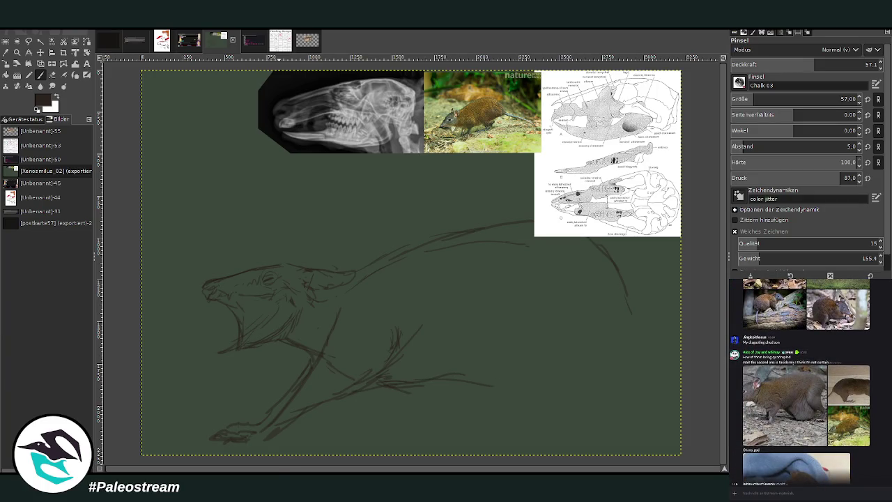
{"action": "mouse_move", "coordinate": [342, 394]}
{"action": "left_mouse_down"}
{"action": "mouse_move", "coordinate": [377, 384]}
{"action": "mouse_move", "coordinate": [389, 348]}
{"action": "mouse_move", "coordinate": [388, 363]}
{"action": "left_mouse_up"}
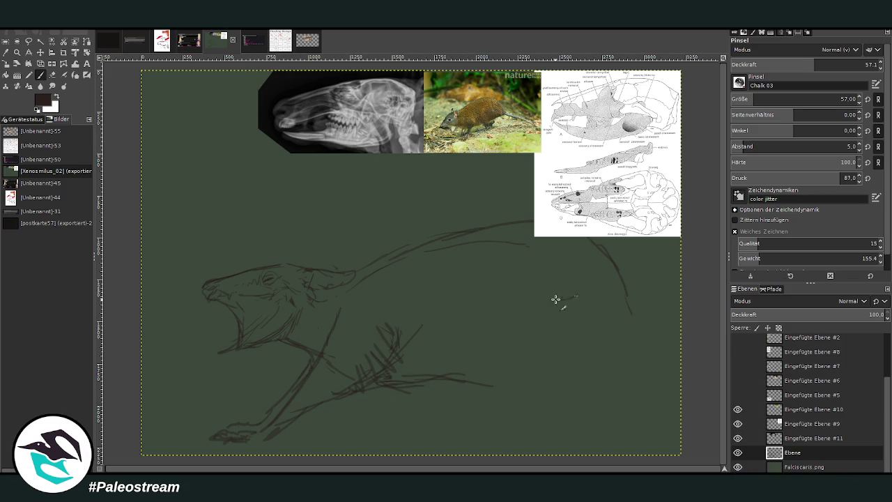
{"action": "left_click_drag", "start_coordinate": [586, 279], "coordinate": [524, 317]}
{"action": "mouse_move", "coordinate": [640, 318]}
{"action": "left_mouse_down"}
{"action": "mouse_move", "coordinate": [550, 382]}
{"action": "mouse_move", "coordinate": [509, 382]}
{"action": "left_mouse_up"}
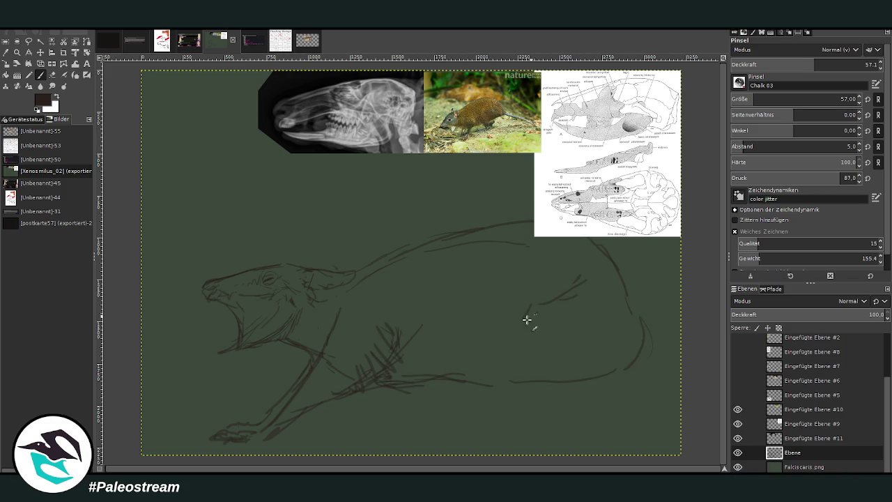
{"action": "left_click_drag", "start_coordinate": [530, 320], "coordinate": [492, 394]}
{"action": "left_click_drag", "start_coordinate": [568, 366], "coordinate": [520, 441]}
{"action": "left_click_drag", "start_coordinate": [495, 394], "coordinate": [480, 428]}
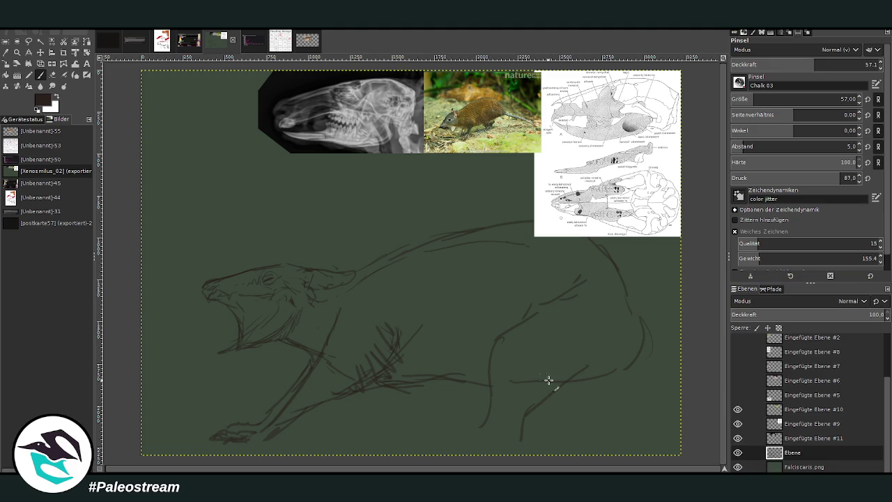
{"action": "mouse_move", "coordinate": [502, 394]}
{"action": "left_mouse_down"}
{"action": "mouse_move", "coordinate": [498, 432]}
{"action": "mouse_move", "coordinate": [474, 445]}
{"action": "mouse_move", "coordinate": [406, 444]}
{"action": "left_mouse_up"}
Step: Add the rump curve and darken the back, neck and body hatching lines
{"action": "left_click_drag", "start_coordinate": [379, 260], "coordinate": [537, 218]}
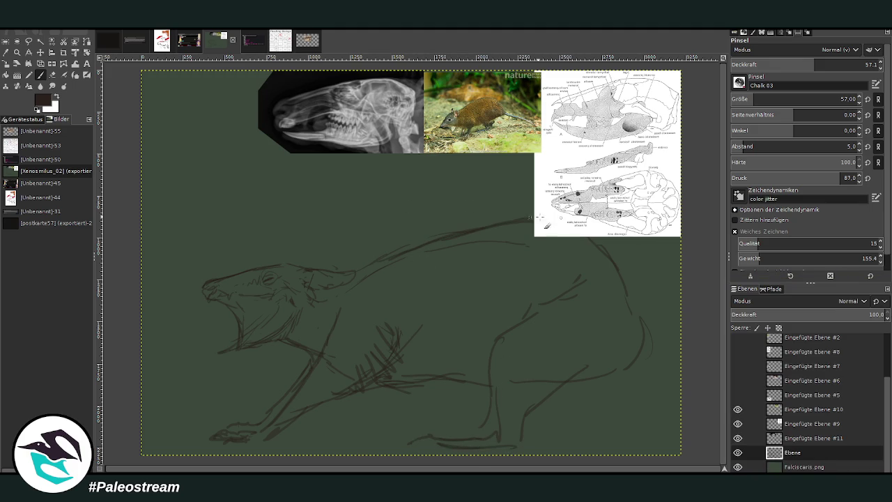
{"action": "left_click_drag", "start_coordinate": [588, 237], "coordinate": [652, 382]}
{"action": "mouse_move", "coordinate": [644, 343]}
{"action": "left_mouse_down"}
{"action": "mouse_move", "coordinate": [654, 395]}
{"action": "mouse_move", "coordinate": [673, 414]}
{"action": "mouse_move", "coordinate": [662, 423]}
{"action": "mouse_move", "coordinate": [649, 371]}
{"action": "mouse_move", "coordinate": [622, 366]}
{"action": "mouse_move", "coordinate": [571, 383]}
{"action": "left_mouse_up"}
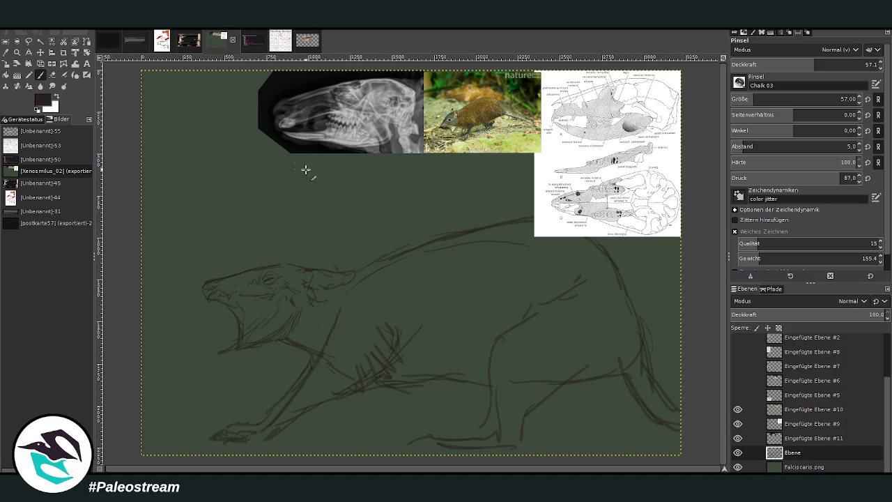
{"action": "left_click_drag", "start_coordinate": [356, 274], "coordinate": [390, 258]}
{"action": "left_click_drag", "start_coordinate": [399, 346], "coordinate": [408, 319]}
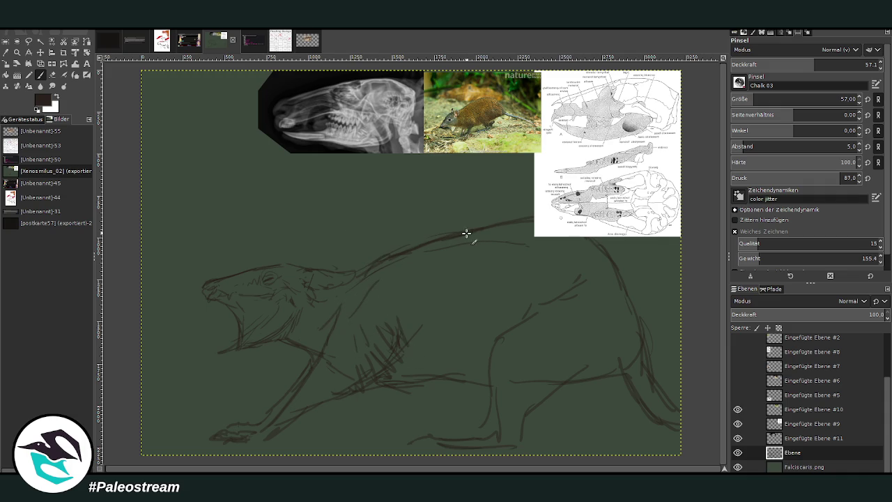
{"action": "left_click_drag", "start_coordinate": [474, 232], "coordinate": [534, 225]}
{"action": "left_click", "coordinate": [616, 374], "text": "ctrl"}
Step: Paint broad brown strokes over the back and shoulder, adding charcoal-textured dabs
{"action": "key", "text": "bracketright"}
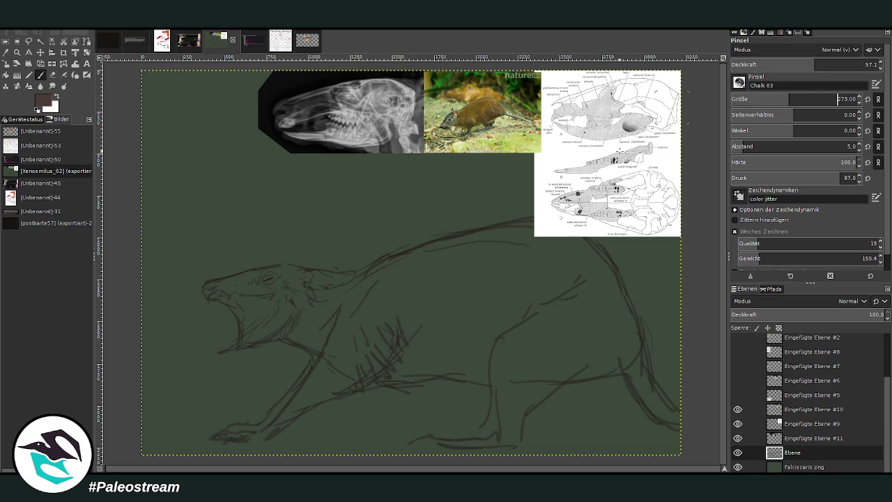
{"action": "left_click_drag", "start_coordinate": [481, 258], "coordinate": [582, 293]}
{"action": "left_click", "coordinate": [618, 374], "text": "ctrl"}
{"action": "mouse_move", "coordinate": [510, 277]}
{"action": "left_mouse_down"}
{"action": "mouse_move", "coordinate": [534, 274]}
{"action": "mouse_move", "coordinate": [634, 342]}
{"action": "left_mouse_up"}
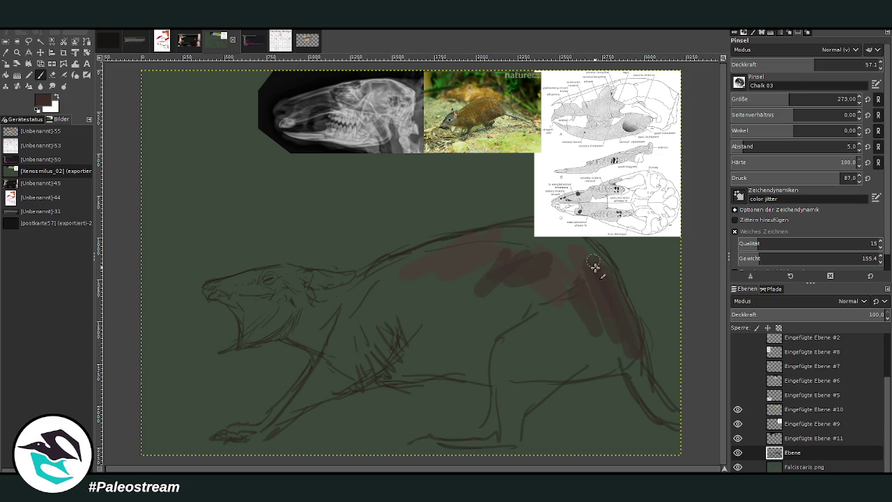
{"action": "left_click_drag", "start_coordinate": [594, 267], "coordinate": [571, 327]}
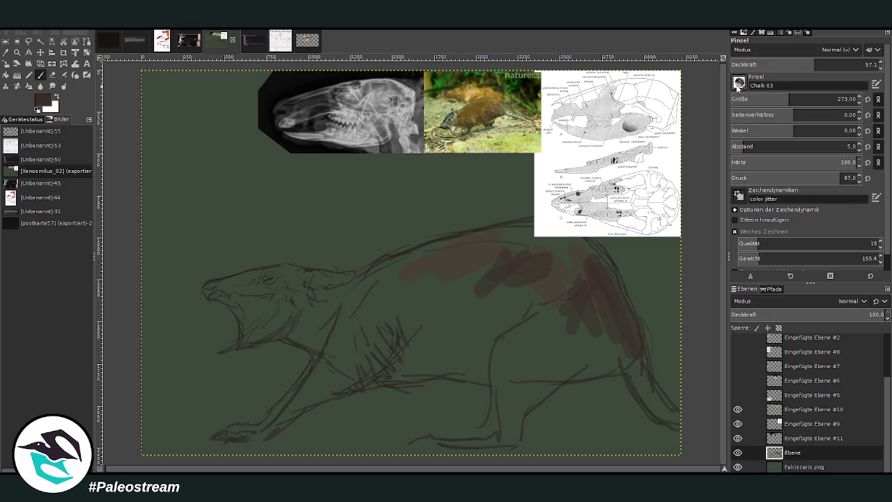
{"action": "key", "text": "period"}
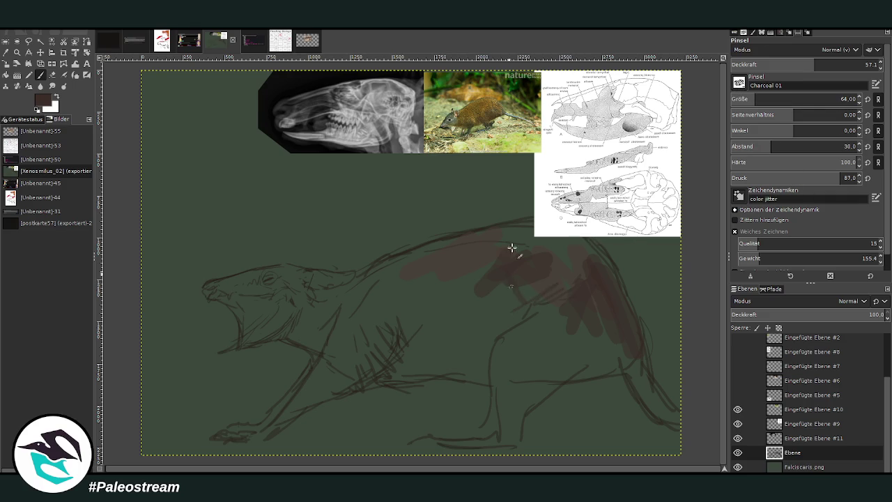
{"action": "left_click_drag", "start_coordinate": [788, 104], "coordinate": [807, 103]}
{"action": "mouse_move", "coordinate": [461, 275]}
{"action": "left_mouse_down"}
{"action": "mouse_move", "coordinate": [407, 328]}
{"action": "mouse_move", "coordinate": [430, 284]}
{"action": "mouse_move", "coordinate": [512, 247]}
{"action": "mouse_move", "coordinate": [500, 311]}
{"action": "mouse_move", "coordinate": [432, 292]}
{"action": "mouse_move", "coordinate": [371, 296]}
{"action": "left_mouse_up"}
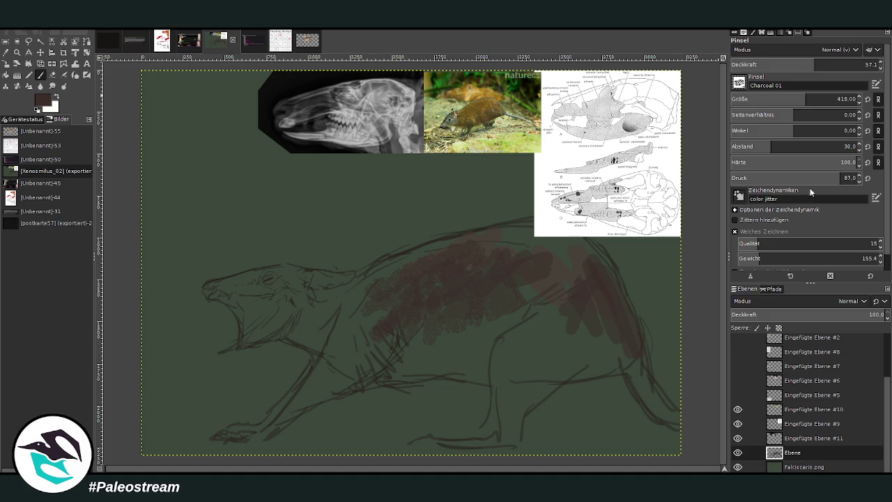
Step: With the JonNeimeister_DigitalOils abr-017 brush at size 338, paint dark fur toward the neck
{"action": "key", "text": "period"}
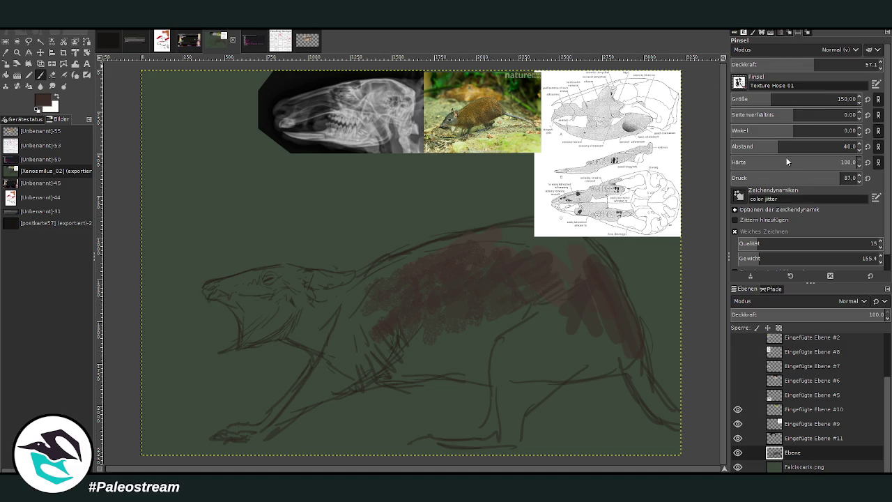
{"action": "key", "text": "period"}
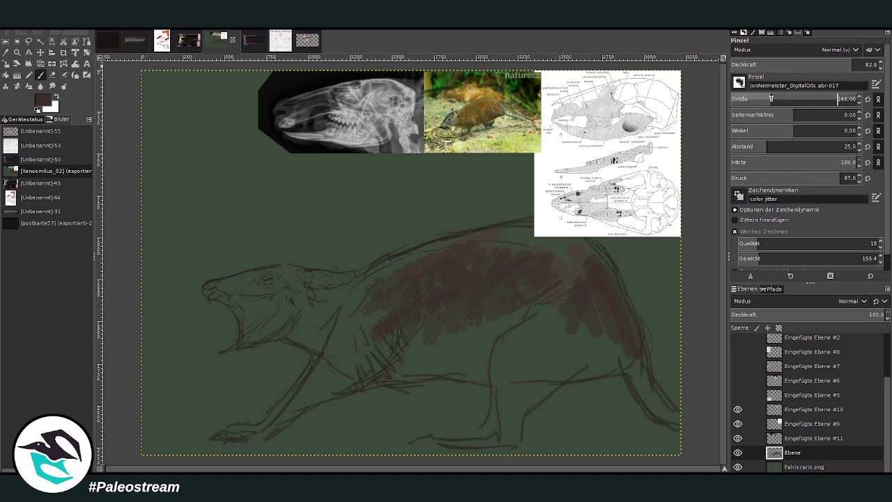
{"action": "left_click", "coordinate": [771, 99]}
{"action": "left_click", "coordinate": [758, 147]}
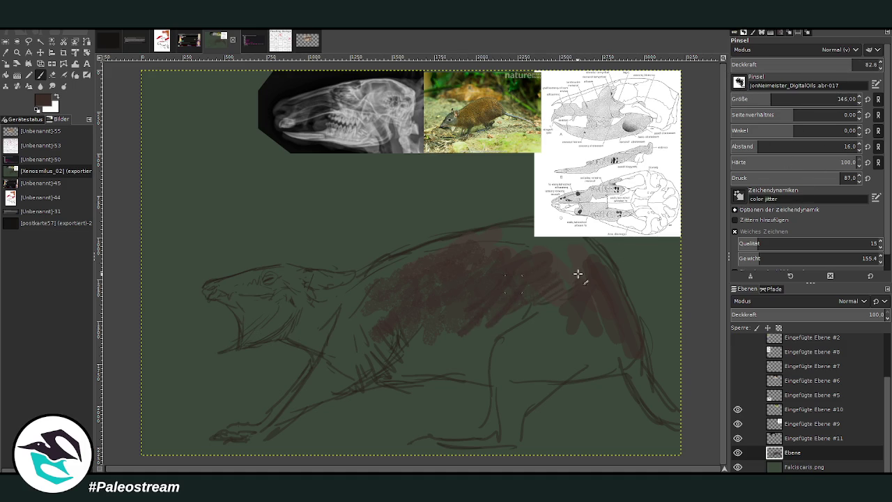
{"action": "left_click", "coordinate": [797, 99]}
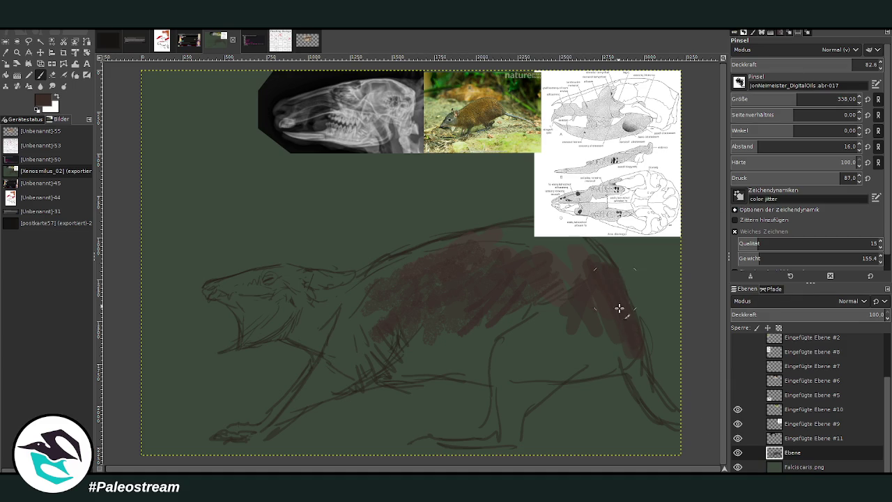
{"action": "left_click_drag", "start_coordinate": [524, 243], "coordinate": [417, 276]}
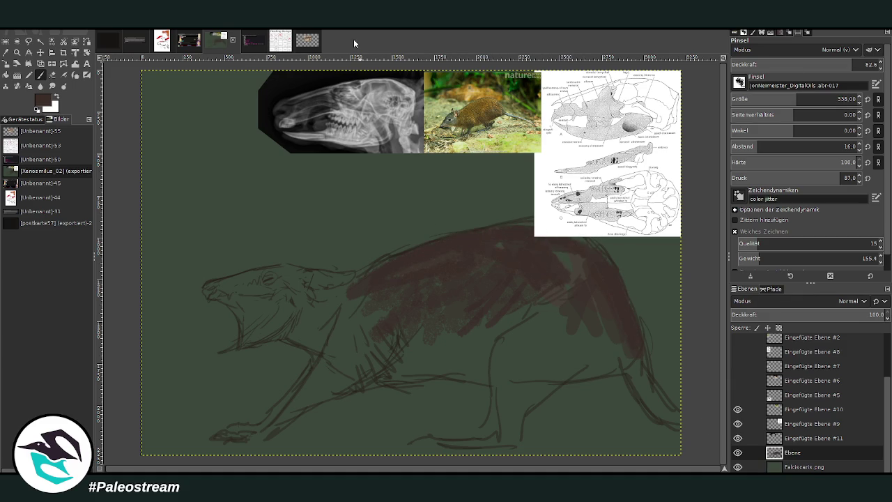
Step: Move the skull diagram reference layer up and to the right
{"action": "left_click", "coordinate": [40, 52]}
{"action": "left_click_drag", "start_coordinate": [576, 183], "coordinate": [607, 133]}
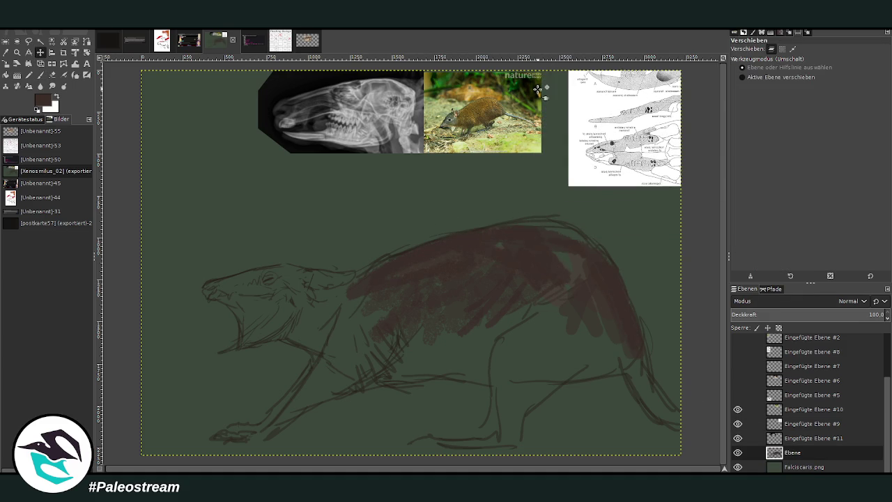
{"action": "left_click", "coordinate": [40, 75]}
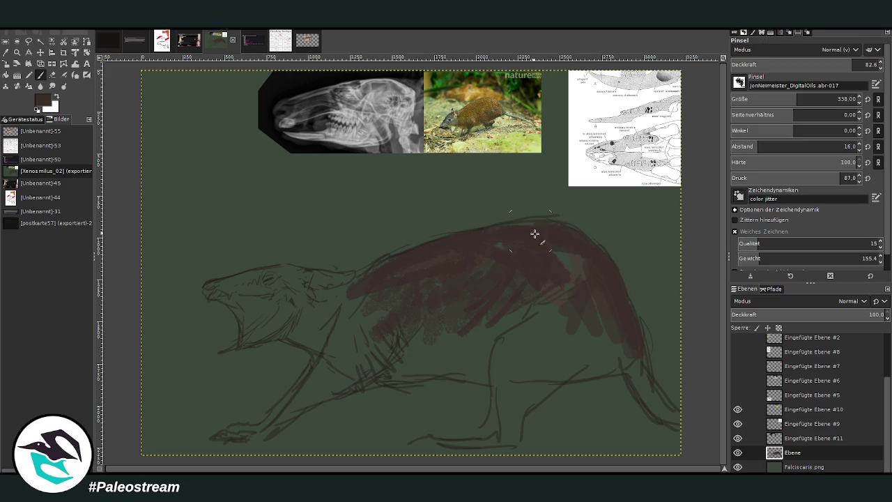
Step: Fill the body, belly gaps and hindquarter with dark brown
{"action": "mouse_move", "coordinate": [537, 323]}
{"action": "left_mouse_down"}
{"action": "mouse_move", "coordinate": [552, 353]}
{"action": "mouse_move", "coordinate": [570, 273]}
{"action": "mouse_move", "coordinate": [544, 363]}
{"action": "mouse_move", "coordinate": [534, 364]}
{"action": "mouse_move", "coordinate": [590, 299]}
{"action": "mouse_move", "coordinate": [635, 347]}
{"action": "mouse_move", "coordinate": [607, 272]}
{"action": "mouse_move", "coordinate": [436, 315]}
{"action": "mouse_move", "coordinate": [426, 329]}
{"action": "mouse_move", "coordinate": [534, 263]}
{"action": "mouse_move", "coordinate": [346, 313]}
{"action": "mouse_move", "coordinate": [355, 295]}
{"action": "mouse_move", "coordinate": [365, 349]}
{"action": "mouse_move", "coordinate": [333, 320]}
{"action": "mouse_move", "coordinate": [335, 303]}
{"action": "mouse_move", "coordinate": [313, 295]}
{"action": "left_mouse_up"}
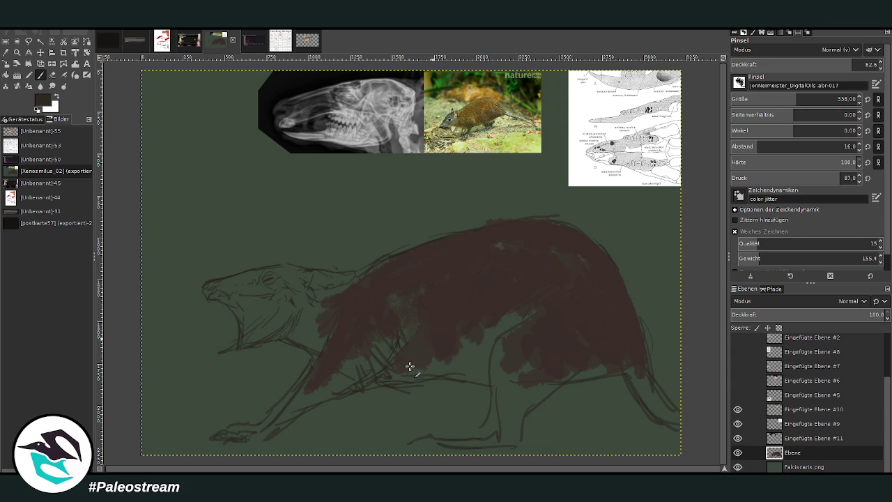
{"action": "mouse_move", "coordinate": [409, 366]}
{"action": "left_mouse_down"}
{"action": "mouse_move", "coordinate": [442, 339]}
{"action": "mouse_move", "coordinate": [454, 303]}
{"action": "mouse_move", "coordinate": [500, 303]}
{"action": "mouse_move", "coordinate": [551, 364]}
{"action": "mouse_move", "coordinate": [631, 360]}
{"action": "mouse_move", "coordinate": [516, 366]}
{"action": "mouse_move", "coordinate": [497, 351]}
{"action": "left_mouse_up"}
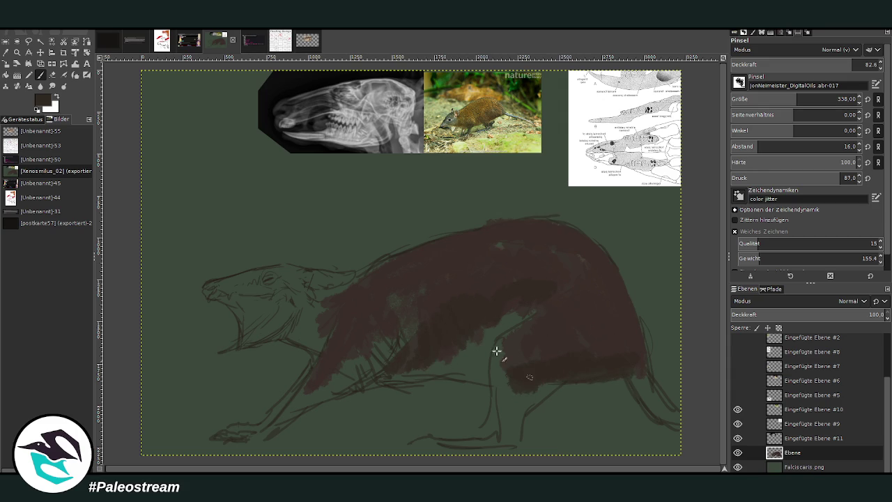
{"action": "mouse_move", "coordinate": [552, 347]}
{"action": "left_mouse_down"}
{"action": "mouse_move", "coordinate": [608, 369]}
{"action": "mouse_move", "coordinate": [642, 358]}
{"action": "mouse_move", "coordinate": [643, 368]}
{"action": "mouse_move", "coordinate": [586, 325]}
{"action": "mouse_move", "coordinate": [513, 354]}
{"action": "mouse_move", "coordinate": [505, 368]}
{"action": "mouse_move", "coordinate": [482, 311]}
{"action": "mouse_move", "coordinate": [540, 292]}
{"action": "mouse_move", "coordinate": [470, 303]}
{"action": "mouse_move", "coordinate": [398, 350]}
{"action": "mouse_move", "coordinate": [417, 355]}
{"action": "mouse_move", "coordinate": [405, 369]}
{"action": "mouse_move", "coordinate": [318, 395]}
{"action": "left_mouse_up"}
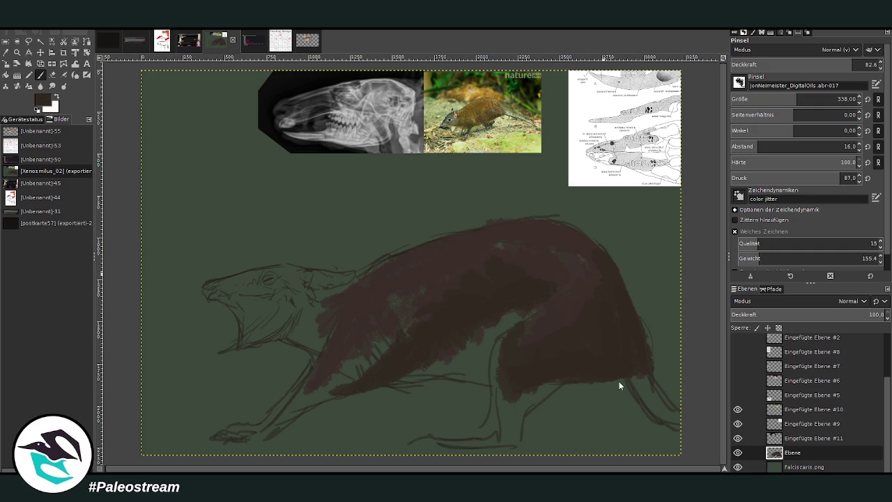
Step: Darken the neck and throat, then hatch dark fur on the belly and shoulder
{"action": "key", "text": "bracketleft"}
{"action": "key", "text": "bracketleft"}
{"action": "key", "text": "bracketleft"}
{"action": "key", "text": "bracketleft"}
{"action": "key", "text": "bracketleft"}
{"action": "key", "text": "bracketleft"}
{"action": "left_click_drag", "start_coordinate": [323, 327], "coordinate": [297, 333]}
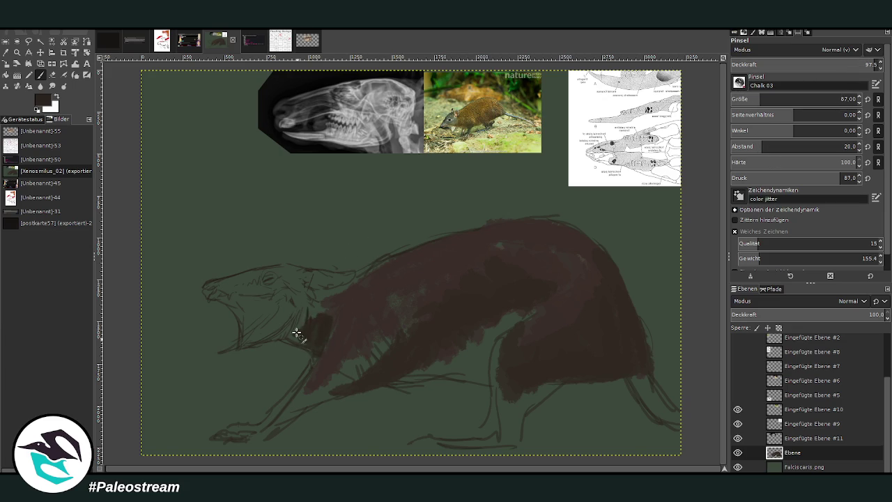
{"action": "left_click_drag", "start_coordinate": [787, 99], "coordinate": [856, 99]}
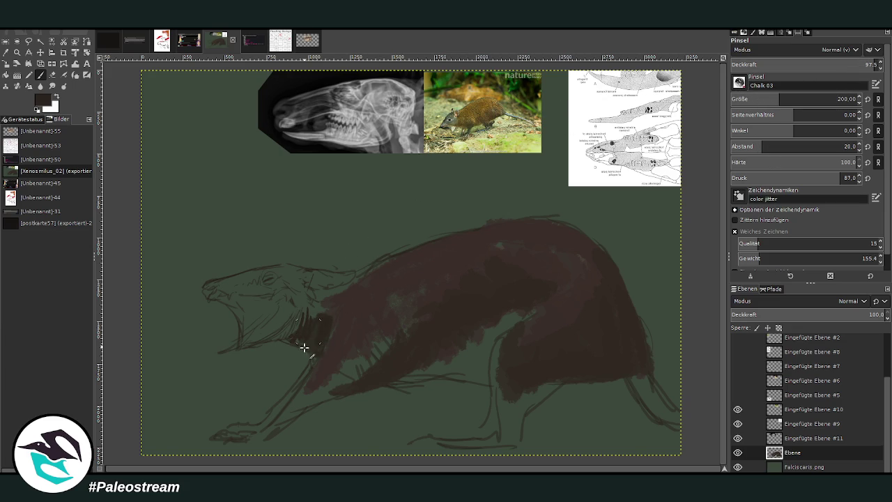
{"action": "mouse_move", "coordinate": [304, 348]}
{"action": "left_mouse_down"}
{"action": "mouse_move", "coordinate": [311, 361]}
{"action": "mouse_move", "coordinate": [308, 300]}
{"action": "mouse_move", "coordinate": [334, 309]}
{"action": "mouse_move", "coordinate": [341, 332]}
{"action": "left_mouse_up"}
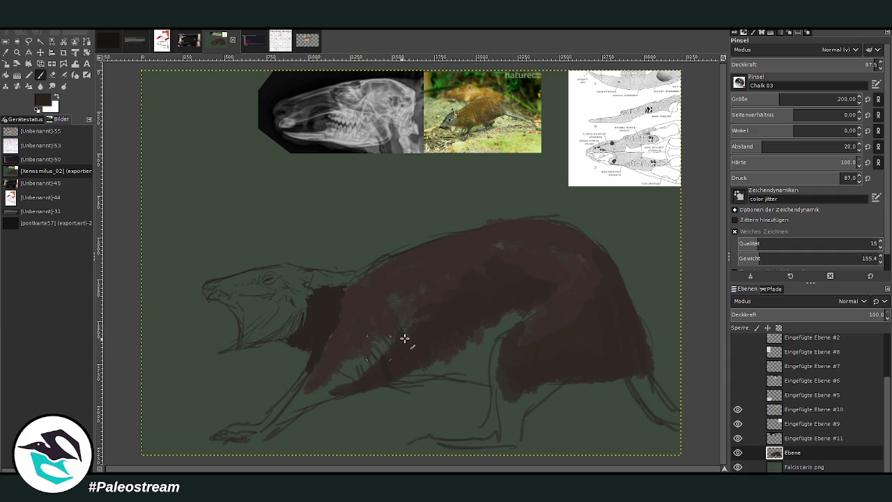
{"action": "left_click", "coordinate": [773, 99]}
{"action": "mouse_move", "coordinate": [370, 377]}
{"action": "left_mouse_down"}
{"action": "mouse_move", "coordinate": [401, 348]}
{"action": "mouse_move", "coordinate": [430, 350]}
{"action": "left_mouse_up"}
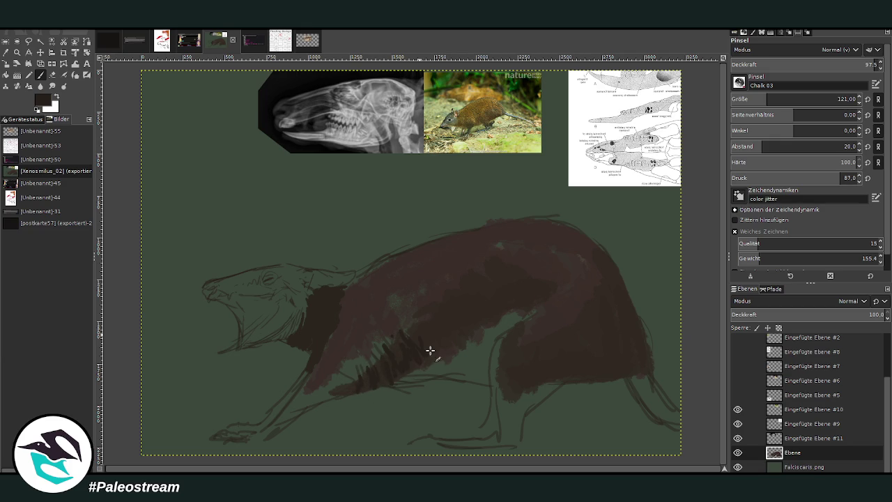
{"action": "left_click_drag", "start_coordinate": [526, 274], "coordinate": [490, 330]}
Step: Add belly strokes at 57.4 opacity, then lighter brown over neck and head at 77.6
{"action": "left_click", "coordinate": [815, 64]}
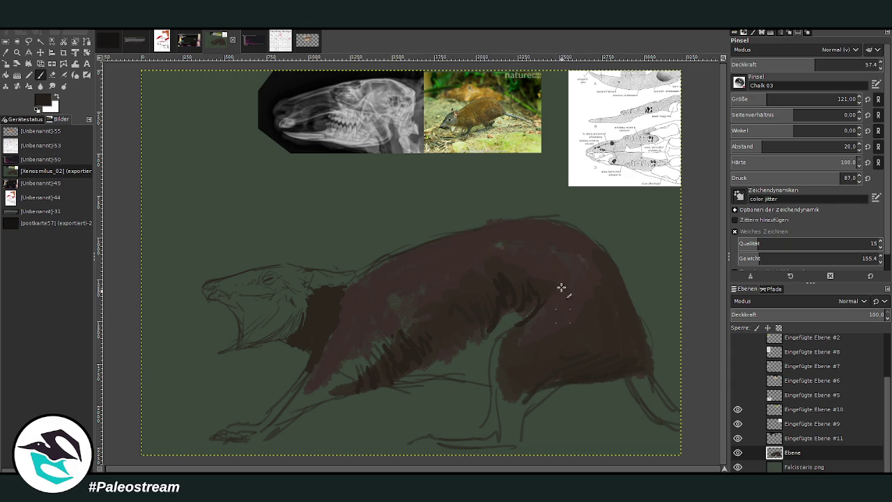
{"action": "mouse_move", "coordinate": [376, 377]}
{"action": "left_mouse_down"}
{"action": "mouse_move", "coordinate": [333, 390]}
{"action": "mouse_move", "coordinate": [334, 378]}
{"action": "left_mouse_up"}
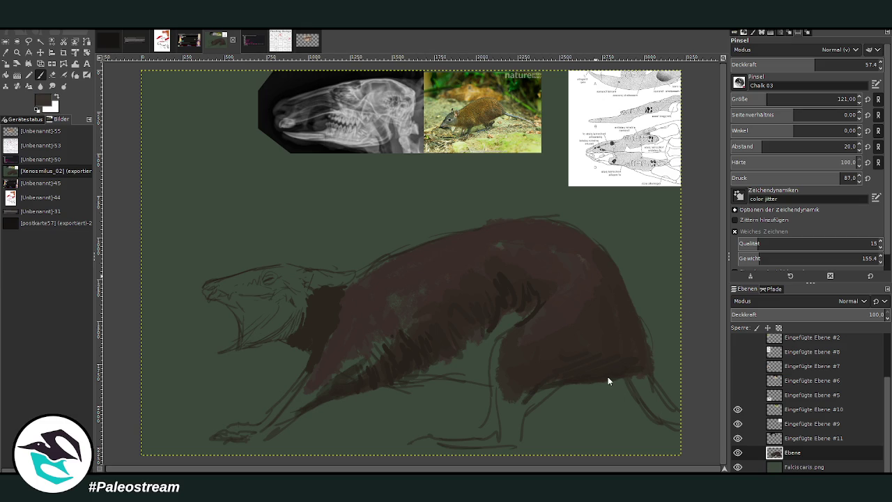
{"action": "left_click_drag", "start_coordinate": [816, 64], "coordinate": [850, 64]}
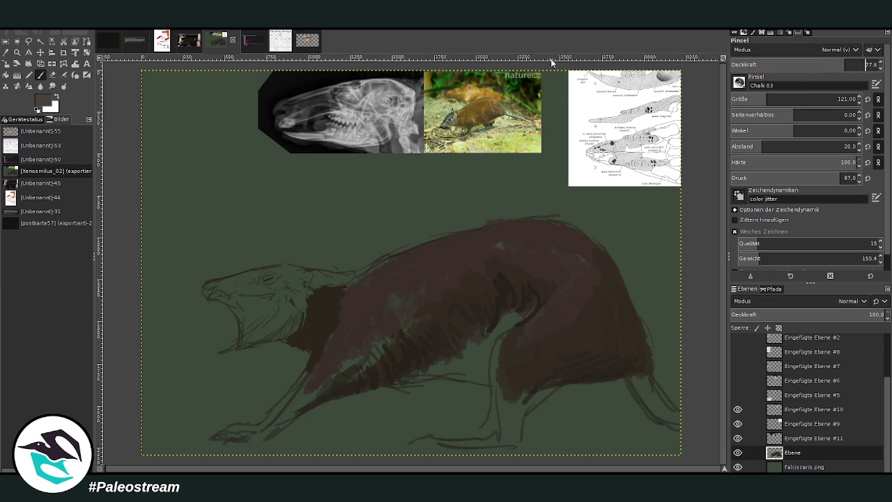
{"action": "mouse_move", "coordinate": [321, 298]}
{"action": "left_mouse_down"}
{"action": "mouse_move", "coordinate": [349, 285]}
{"action": "mouse_move", "coordinate": [344, 298]}
{"action": "left_mouse_up"}
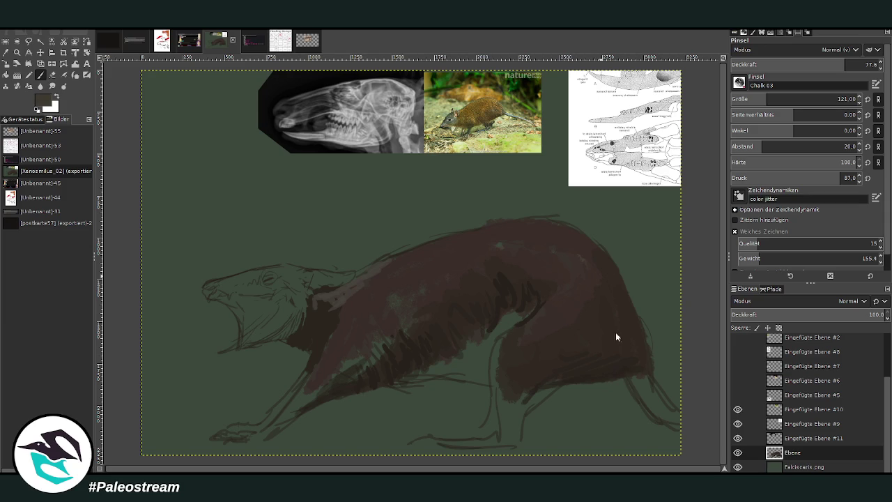
{"action": "mouse_move", "coordinate": [353, 294]}
{"action": "left_mouse_down"}
{"action": "mouse_move", "coordinate": [324, 303]}
{"action": "mouse_move", "coordinate": [329, 291]}
{"action": "mouse_move", "coordinate": [343, 309]}
{"action": "mouse_move", "coordinate": [366, 278]}
{"action": "left_mouse_up"}
{"action": "key", "text": "shift+e"}
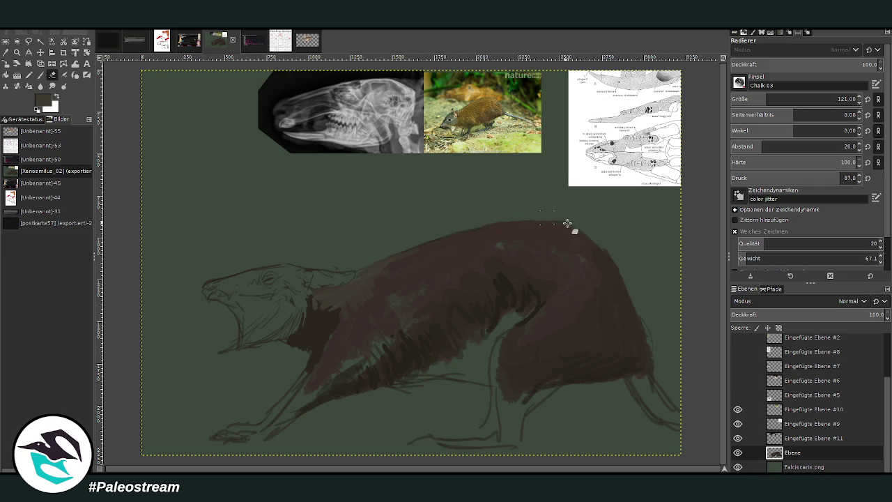
{"action": "left_click", "coordinate": [41, 75]}
{"action": "mouse_move", "coordinate": [295, 295]}
{"action": "left_mouse_down"}
{"action": "mouse_move", "coordinate": [255, 294]}
{"action": "mouse_move", "coordinate": [253, 303]}
{"action": "left_mouse_up"}
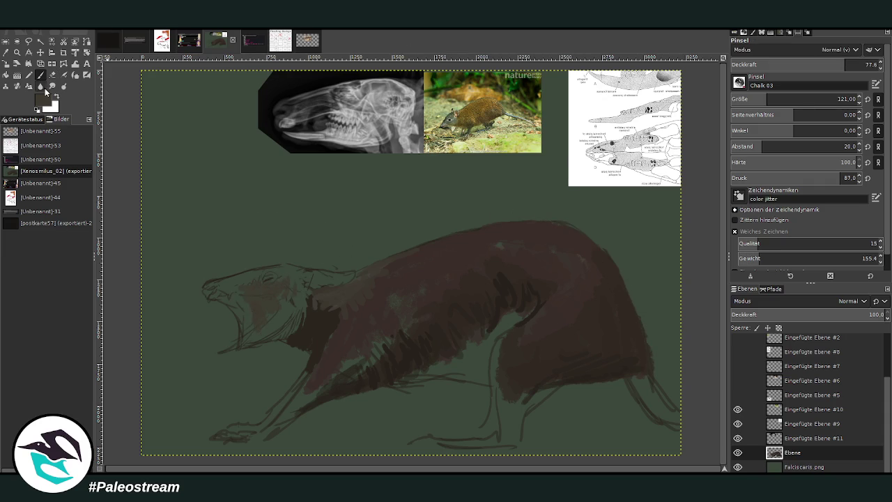
{"action": "left_click", "coordinate": [606, 378], "text": "ctrl"}
Step: Paint light grey across the belly and lower body edge, with the brush at 78
{"action": "left_click", "coordinate": [599, 371], "text": "ctrl"}
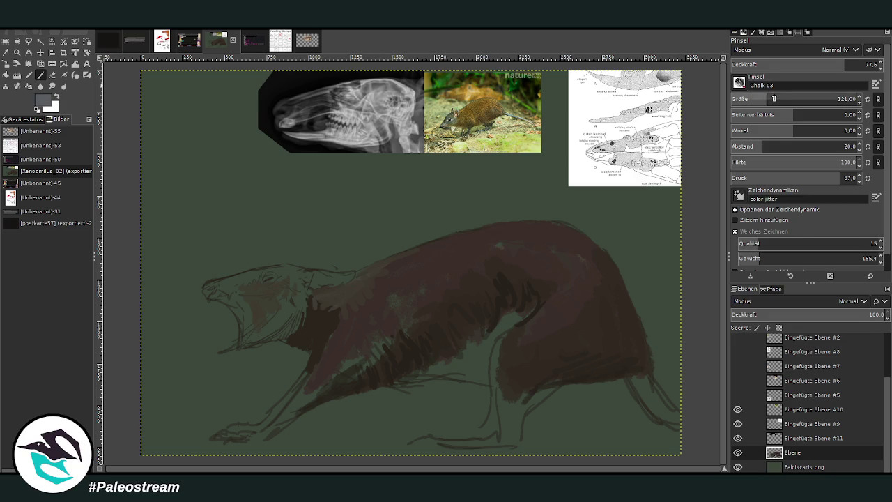
{"action": "left_click_drag", "start_coordinate": [774, 99], "coordinate": [795, 99]}
{"action": "mouse_move", "coordinate": [481, 349]}
{"action": "left_mouse_down"}
{"action": "mouse_move", "coordinate": [457, 361]}
{"action": "mouse_move", "coordinate": [505, 323]}
{"action": "left_mouse_up"}
{"action": "left_click_drag", "start_coordinate": [795, 99], "coordinate": [750, 99]}
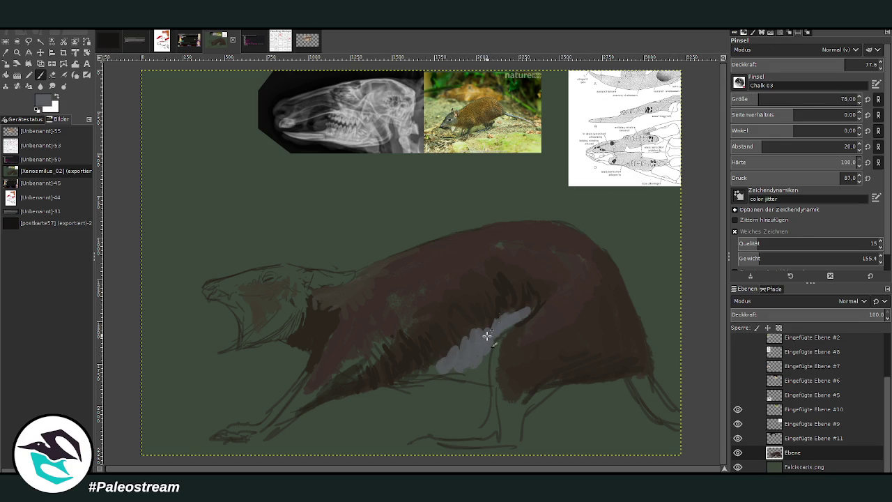
{"action": "mouse_move", "coordinate": [487, 336]}
{"action": "left_mouse_down"}
{"action": "mouse_move", "coordinate": [458, 334]}
{"action": "mouse_move", "coordinate": [440, 368]}
{"action": "mouse_move", "coordinate": [397, 385]}
{"action": "mouse_move", "coordinate": [456, 371]}
{"action": "mouse_move", "coordinate": [472, 388]}
{"action": "mouse_move", "coordinate": [482, 361]}
{"action": "mouse_move", "coordinate": [462, 358]}
{"action": "mouse_move", "coordinate": [442, 378]}
{"action": "mouse_move", "coordinate": [510, 319]}
{"action": "left_mouse_up"}
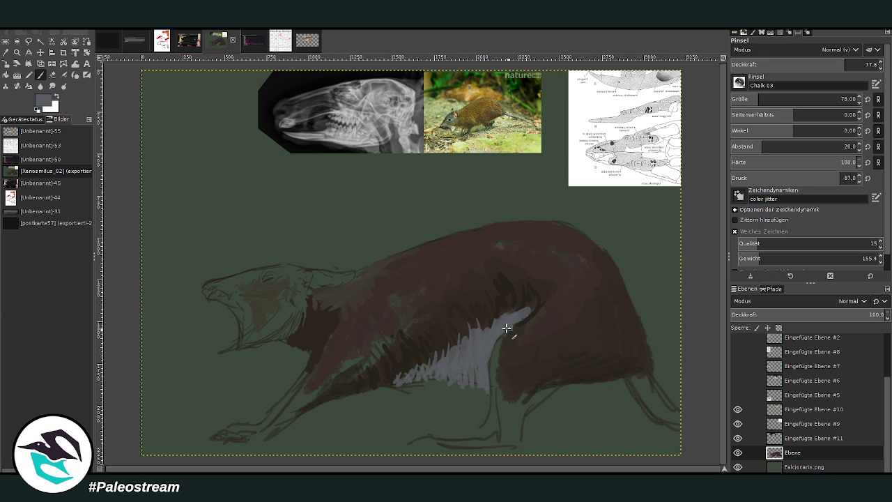
{"action": "mouse_move", "coordinate": [605, 380]}
{"action": "left_mouse_down"}
{"action": "mouse_move", "coordinate": [522, 403]}
{"action": "mouse_move", "coordinate": [502, 339]}
{"action": "mouse_move", "coordinate": [495, 388]}
{"action": "mouse_move", "coordinate": [504, 426]}
{"action": "mouse_move", "coordinate": [518, 402]}
{"action": "mouse_move", "coordinate": [492, 442]}
{"action": "mouse_move", "coordinate": [439, 441]}
{"action": "left_mouse_up"}
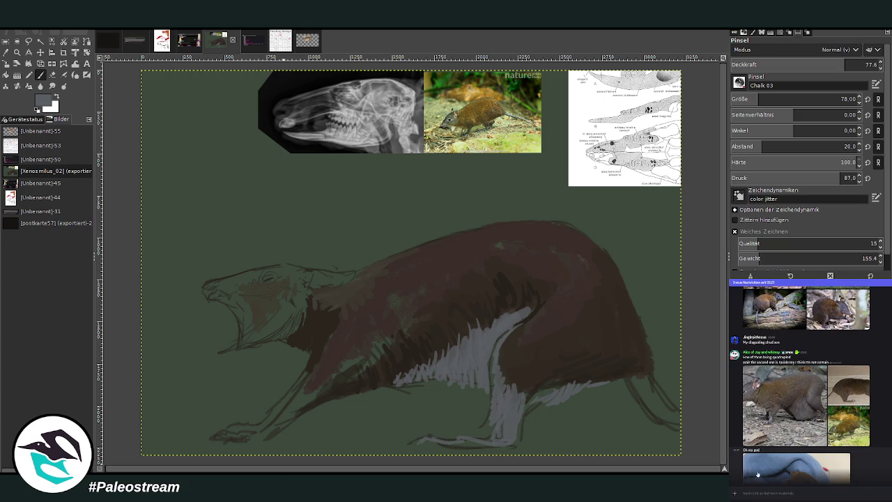
Step: Extend the grey along the hind foot and paint a pale beige highlight at about 52 opacity
{"action": "left_click", "coordinate": [830, 474]}
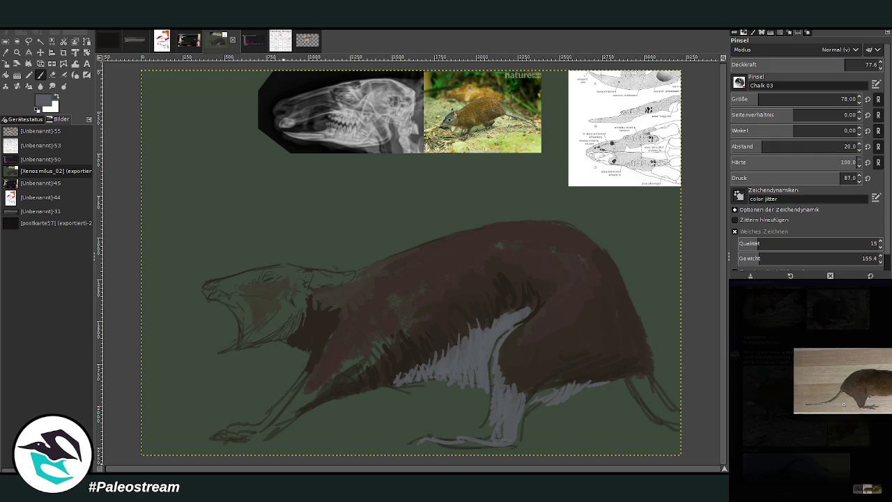
{"action": "left_click", "coordinate": [862, 468]}
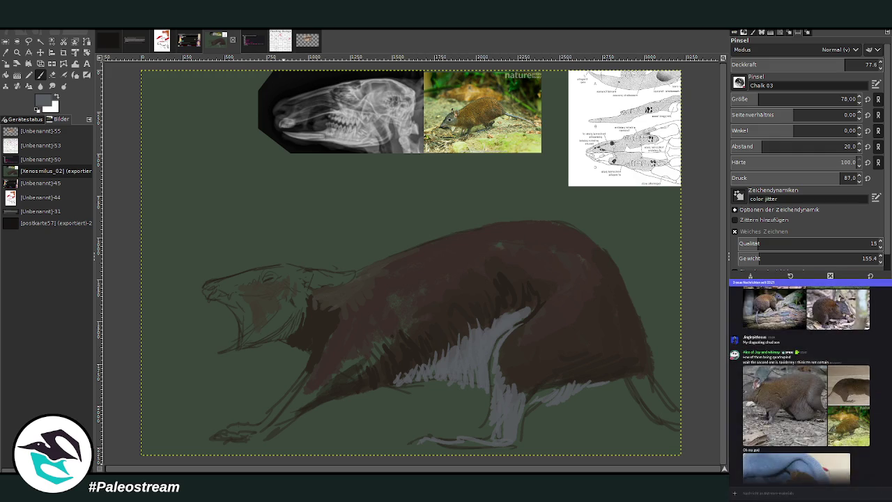
{"action": "mouse_move", "coordinate": [429, 440]}
{"action": "left_mouse_down"}
{"action": "mouse_move", "coordinate": [398, 442]}
{"action": "mouse_move", "coordinate": [492, 440]}
{"action": "mouse_move", "coordinate": [486, 431]}
{"action": "mouse_move", "coordinate": [510, 440]}
{"action": "mouse_move", "coordinate": [434, 440]}
{"action": "mouse_move", "coordinate": [492, 427]}
{"action": "left_mouse_up"}
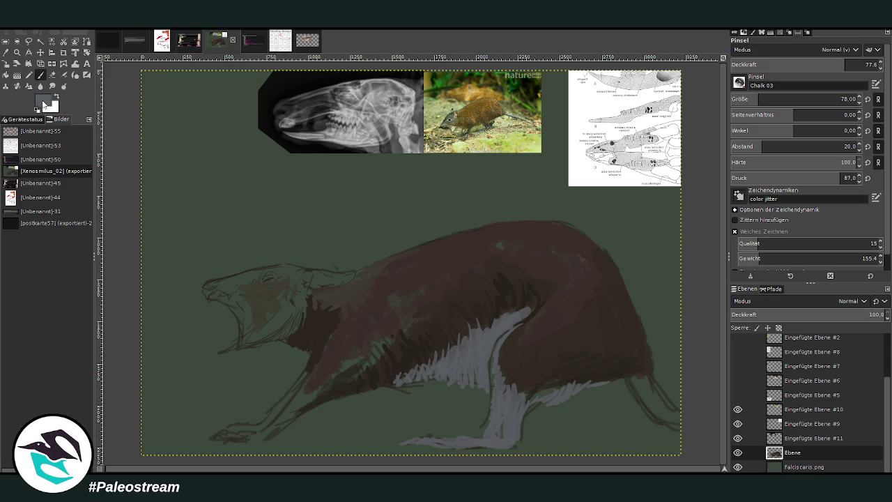
{"action": "left_click", "coordinate": [601, 353], "text": "ctrl"}
{"action": "mouse_move", "coordinate": [527, 313]}
{"action": "left_mouse_down"}
{"action": "mouse_move", "coordinate": [499, 343]}
{"action": "mouse_move", "coordinate": [497, 359]}
{"action": "left_mouse_up"}
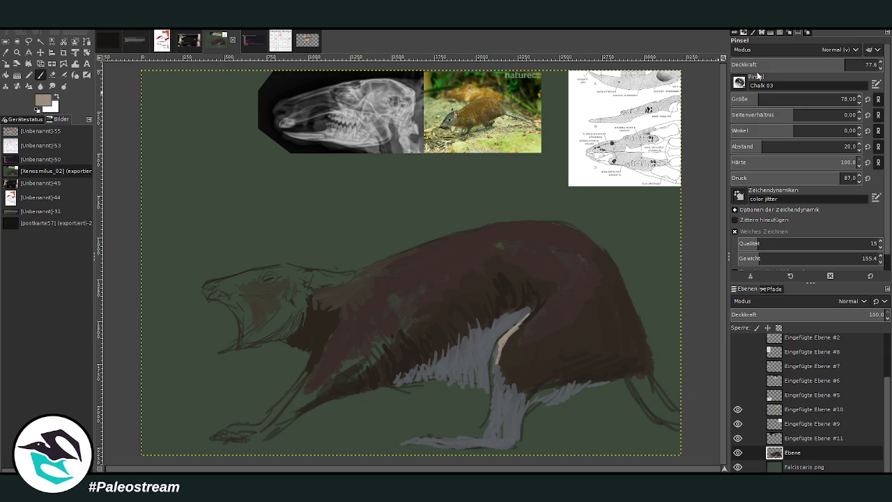
{"action": "left_click_drag", "start_coordinate": [812, 64], "coordinate": [787, 54]}
{"action": "mouse_move", "coordinate": [510, 355]}
{"action": "left_mouse_down"}
{"action": "mouse_move", "coordinate": [500, 349]}
{"action": "mouse_move", "coordinate": [500, 393]}
{"action": "left_mouse_up"}
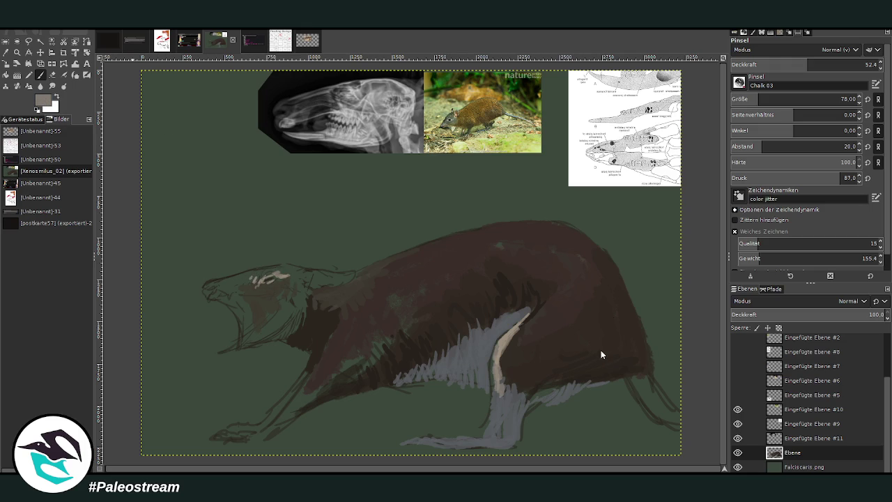
Step: With the brush at about 119, paint the hind leg and foot, plus grey on snout and eye
{"action": "key", "text": "bracketright"}
{"action": "left_click_drag", "start_coordinate": [495, 380], "coordinate": [492, 408]}
{"action": "mouse_move", "coordinate": [502, 376]}
{"action": "left_mouse_down"}
{"action": "mouse_move", "coordinate": [508, 401]}
{"action": "mouse_move", "coordinate": [462, 438]}
{"action": "mouse_move", "coordinate": [424, 439]}
{"action": "left_mouse_up"}
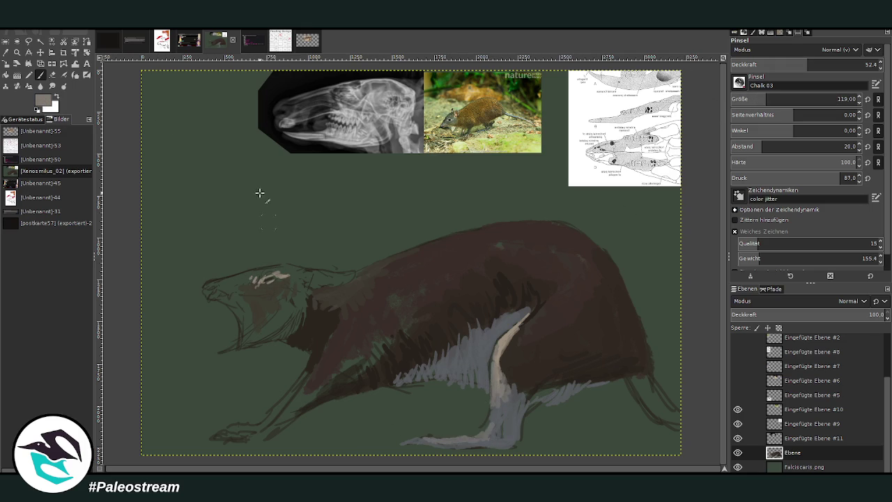
{"action": "mouse_move", "coordinate": [269, 280]}
{"action": "left_mouse_down"}
{"action": "mouse_move", "coordinate": [213, 283]}
{"action": "mouse_move", "coordinate": [308, 271]}
{"action": "left_mouse_up"}
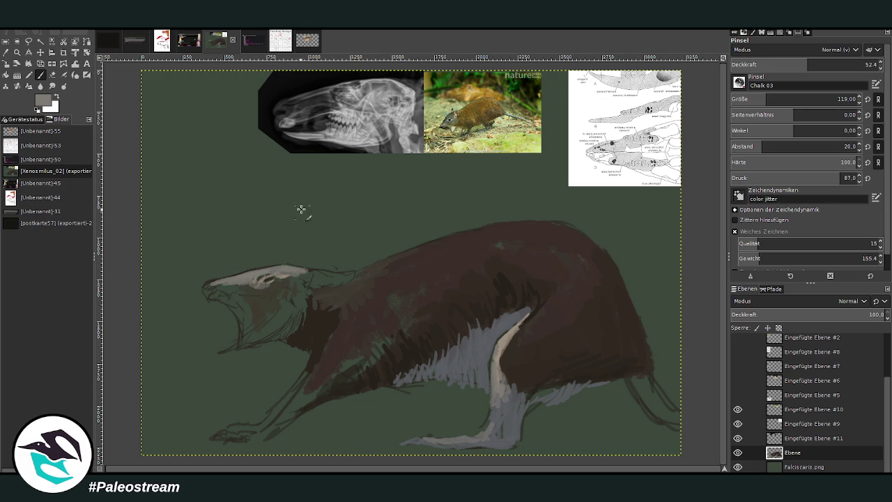
{"action": "mouse_move", "coordinate": [280, 278]}
{"action": "left_mouse_down"}
{"action": "mouse_move", "coordinate": [235, 288]}
{"action": "mouse_move", "coordinate": [258, 290]}
{"action": "left_mouse_up"}
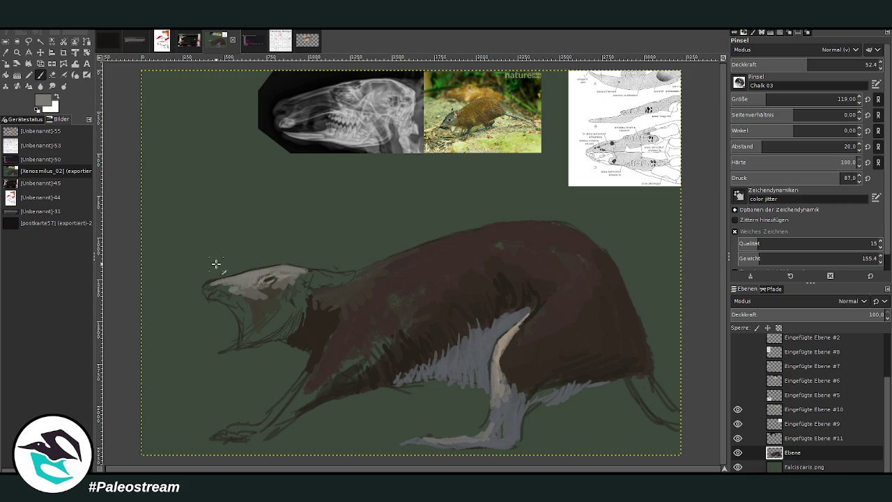
Step: Lighten the cheek, jaw and ear grey, darken the throat brown, and smooth the snout
{"action": "left_click", "coordinate": [590, 348], "text": "ctrl"}
{"action": "mouse_move", "coordinate": [252, 302]}
{"action": "left_mouse_down"}
{"action": "mouse_move", "coordinate": [237, 292]}
{"action": "mouse_move", "coordinate": [245, 324]}
{"action": "mouse_move", "coordinate": [287, 287]}
{"action": "mouse_move", "coordinate": [269, 315]}
{"action": "mouse_move", "coordinate": [304, 280]}
{"action": "mouse_move", "coordinate": [328, 283]}
{"action": "mouse_move", "coordinate": [301, 277]}
{"action": "mouse_move", "coordinate": [285, 308]}
{"action": "left_mouse_up"}
{"action": "mouse_move", "coordinate": [314, 272]}
{"action": "left_mouse_down"}
{"action": "mouse_move", "coordinate": [259, 325]}
{"action": "mouse_move", "coordinate": [270, 332]}
{"action": "mouse_move", "coordinate": [285, 322]}
{"action": "mouse_move", "coordinate": [292, 301]}
{"action": "left_mouse_up"}
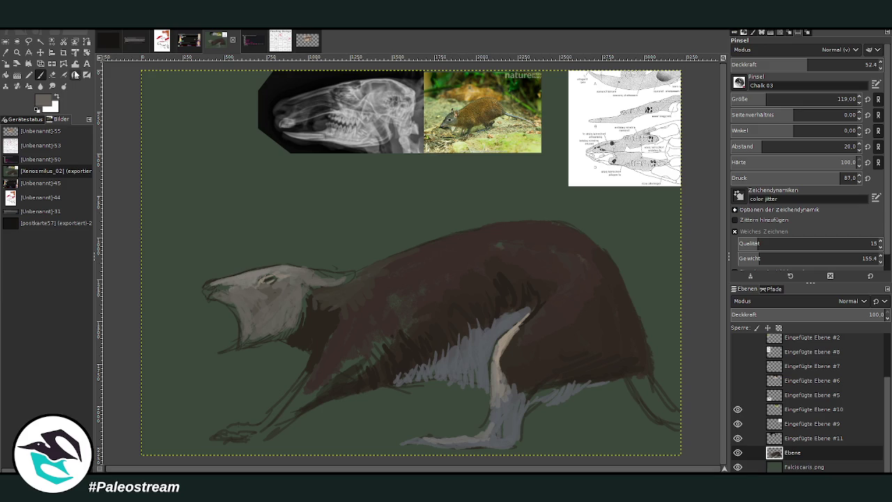
{"action": "left_click", "coordinate": [603, 370], "text": "ctrl"}
{"action": "mouse_move", "coordinate": [291, 334]}
{"action": "left_mouse_down"}
{"action": "mouse_move", "coordinate": [298, 298]}
{"action": "mouse_move", "coordinate": [288, 331]}
{"action": "mouse_move", "coordinate": [244, 311]}
{"action": "mouse_move", "coordinate": [251, 326]}
{"action": "left_mouse_up"}
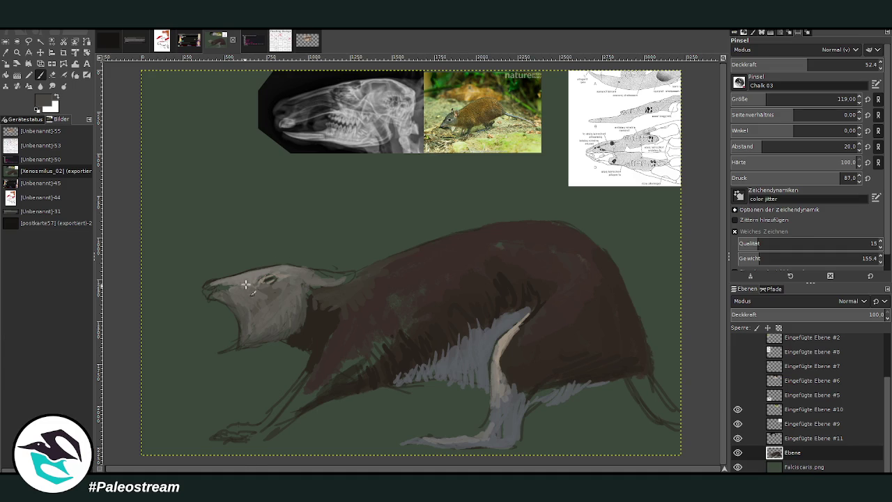
{"action": "mouse_move", "coordinate": [245, 284]}
{"action": "left_mouse_down"}
{"action": "mouse_move", "coordinate": [227, 298]}
{"action": "mouse_move", "coordinate": [248, 290]}
{"action": "mouse_move", "coordinate": [240, 308]}
{"action": "left_mouse_up"}
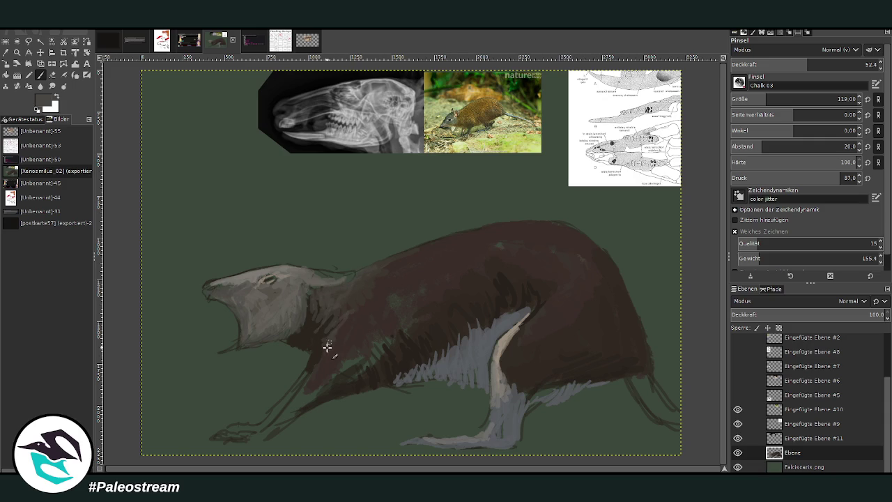
Step: Sample the body's dark brown, choose a lighter greyish brown, and paint the back with a size-258 brush
{"action": "key", "text": "o"}
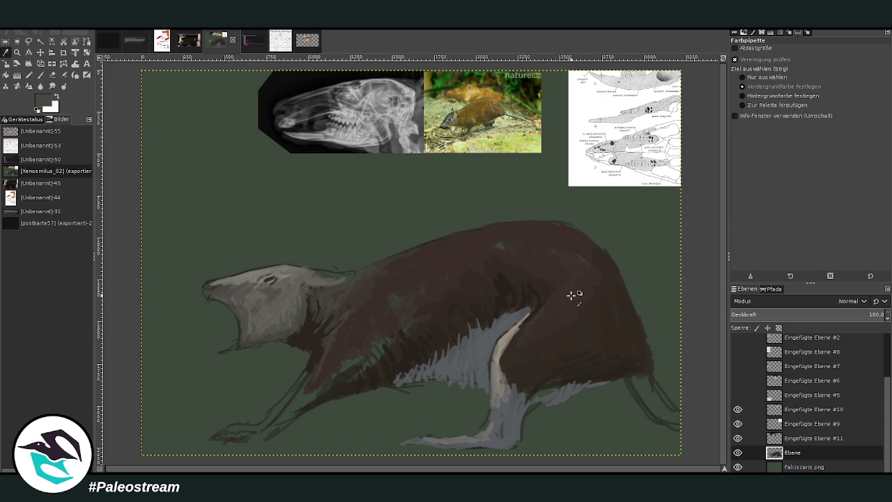
{"action": "left_click", "coordinate": [571, 295]}
{"action": "key", "text": "p"}
{"action": "left_click", "coordinate": [615, 371], "text": "ctrl"}
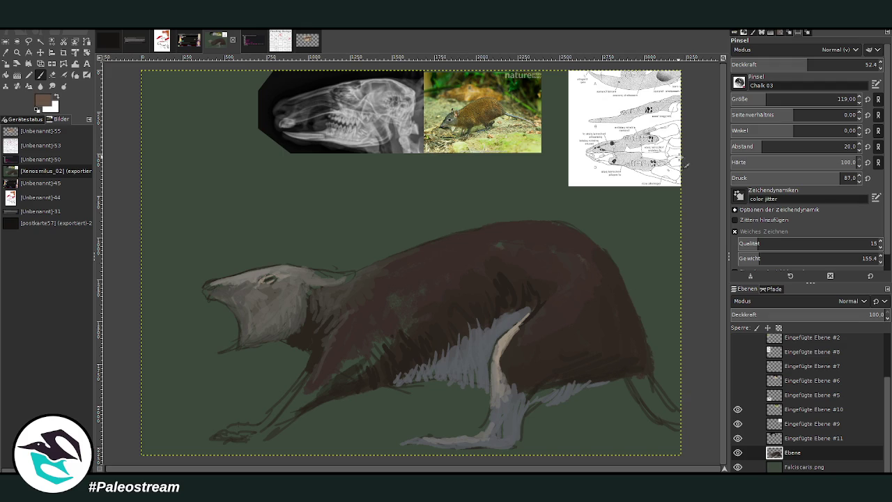
{"action": "key", "text": "bracketright"}
{"action": "mouse_move", "coordinate": [566, 275]}
{"action": "left_mouse_down"}
{"action": "mouse_move", "coordinate": [564, 238]}
{"action": "mouse_move", "coordinate": [516, 233]}
{"action": "mouse_move", "coordinate": [564, 241]}
{"action": "mouse_move", "coordinate": [419, 253]}
{"action": "mouse_move", "coordinate": [359, 328]}
{"action": "mouse_move", "coordinate": [342, 319]}
{"action": "mouse_move", "coordinate": [372, 293]}
{"action": "mouse_move", "coordinate": [355, 288]}
{"action": "mouse_move", "coordinate": [365, 275]}
{"action": "mouse_move", "coordinate": [397, 293]}
{"action": "mouse_move", "coordinate": [454, 259]}
{"action": "mouse_move", "coordinate": [375, 297]}
{"action": "left_mouse_up"}
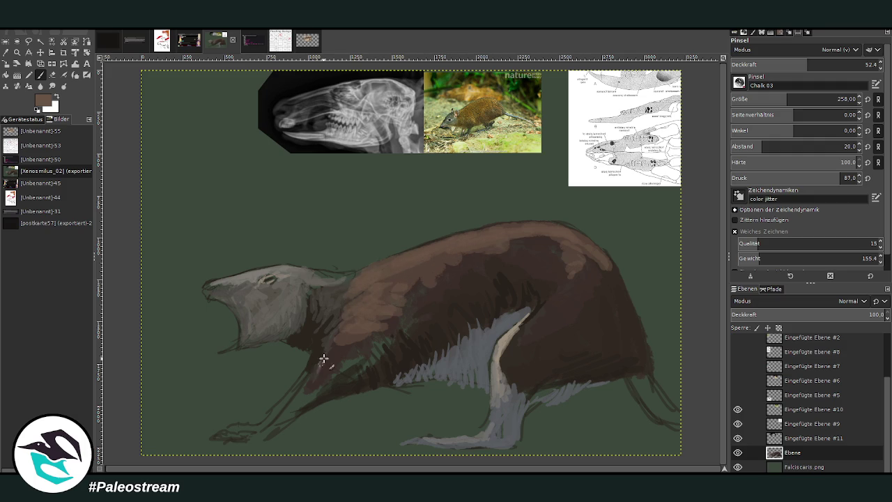
Step: Extend the neck patch, then lighten the mid back, shoulder and rump at opacity 33–53 with a size-181 brush
{"action": "left_click_drag", "start_coordinate": [323, 359], "coordinate": [306, 387]}
{"action": "mouse_move", "coordinate": [520, 262]}
{"action": "left_mouse_down"}
{"action": "mouse_move", "coordinate": [598, 255]}
{"action": "mouse_move", "coordinate": [533, 230]}
{"action": "left_mouse_up"}
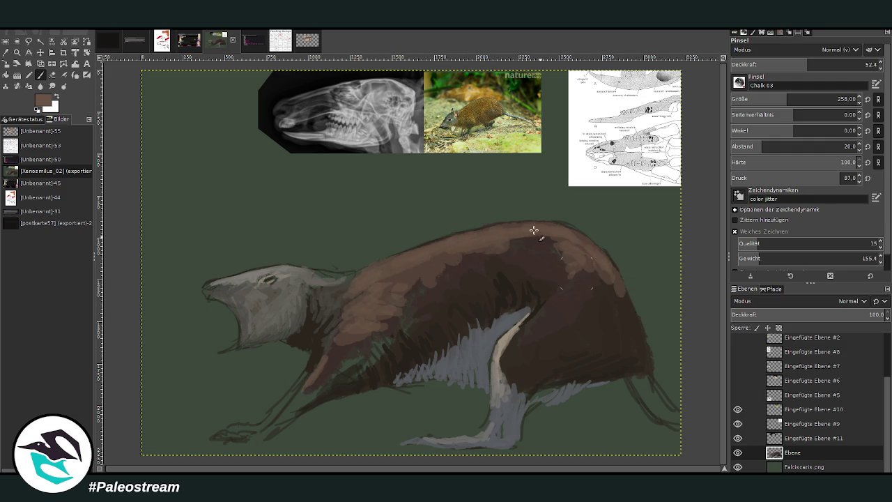
{"action": "left_click_drag", "start_coordinate": [488, 260], "coordinate": [439, 268]}
{"action": "left_click", "coordinate": [780, 64]}
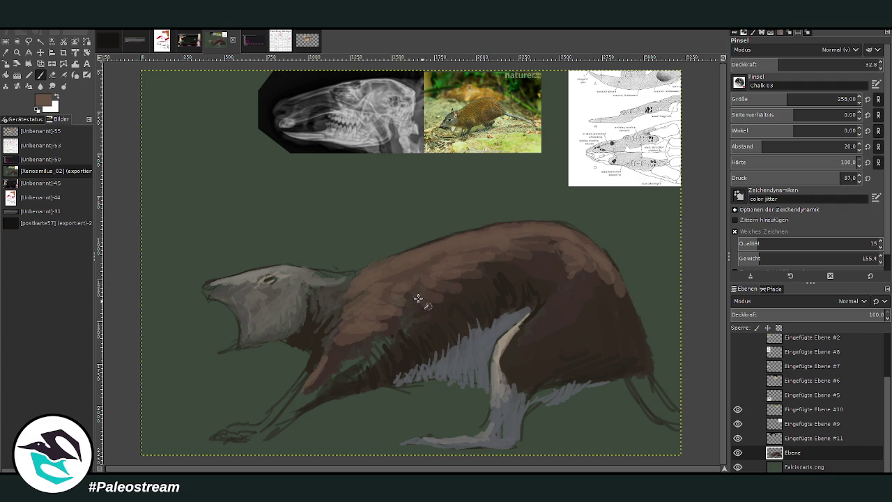
{"action": "mouse_move", "coordinate": [587, 298]}
{"action": "left_mouse_down"}
{"action": "mouse_move", "coordinate": [537, 319]}
{"action": "mouse_move", "coordinate": [561, 290]}
{"action": "mouse_move", "coordinate": [623, 305]}
{"action": "mouse_move", "coordinate": [514, 242]}
{"action": "mouse_move", "coordinate": [481, 258]}
{"action": "left_mouse_up"}
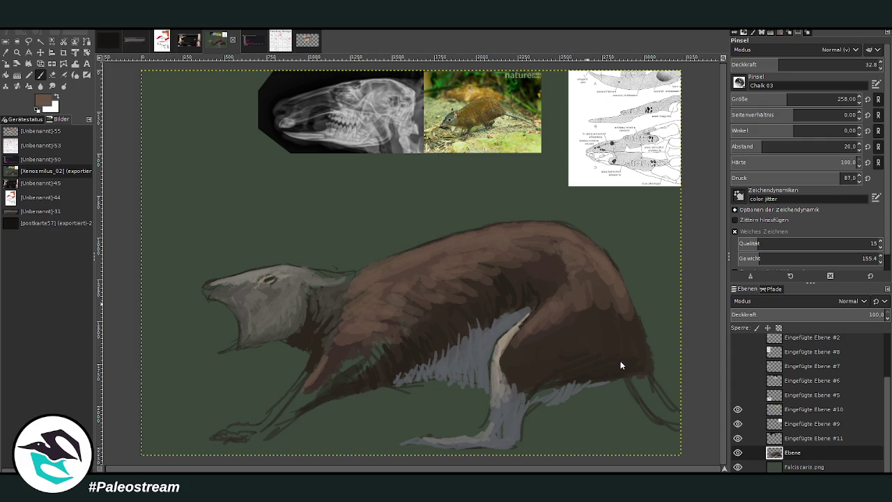
{"action": "left_click_drag", "start_coordinate": [807, 64], "coordinate": [823, 64]}
{"action": "left_click_drag", "start_coordinate": [801, 99], "coordinate": [794, 99]}
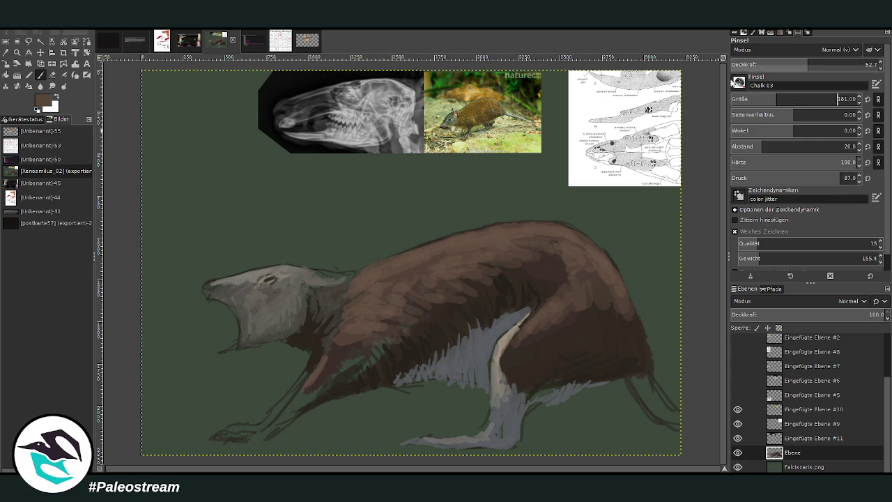
{"action": "mouse_move", "coordinate": [587, 319]}
{"action": "left_mouse_down"}
{"action": "mouse_move", "coordinate": [592, 295]}
{"action": "mouse_move", "coordinate": [633, 325]}
{"action": "mouse_move", "coordinate": [643, 344]}
{"action": "left_mouse_up"}
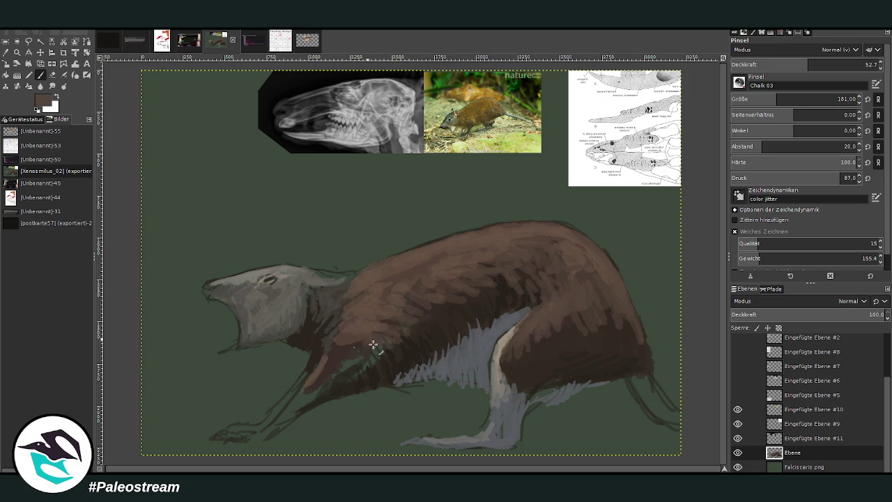
Step: At opacity 83 with a size-143 brush, paint the front leg brown to the foot and extend grey upward
{"action": "key", "text": "greater"}
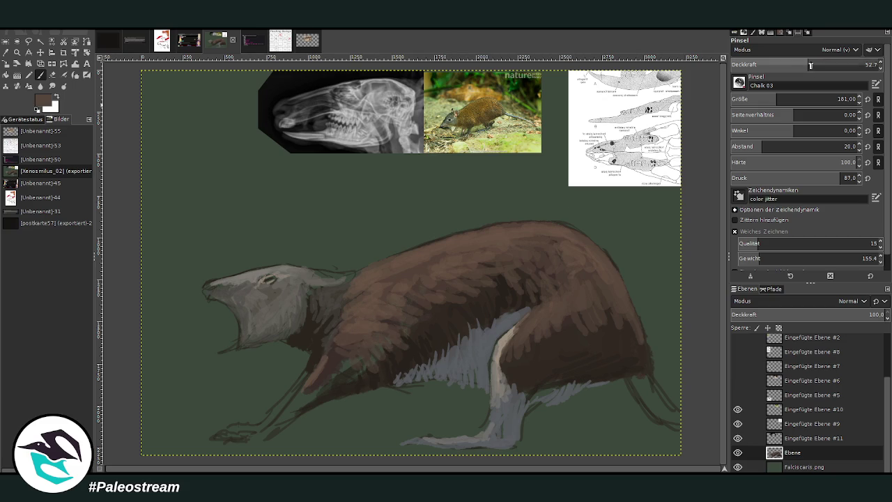
{"action": "key", "text": "bracketleft"}
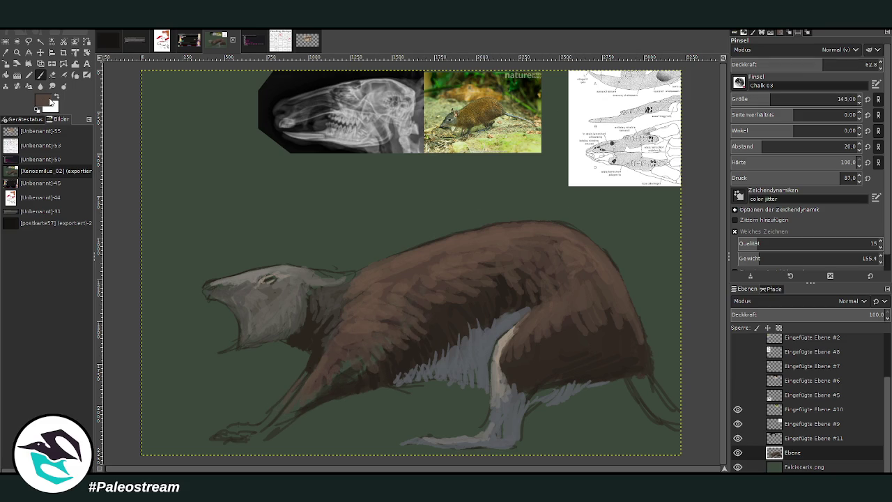
{"action": "key", "text": "greater"}
{"action": "key", "text": "greater"}
{"action": "mouse_move", "coordinate": [322, 392]}
{"action": "left_mouse_down"}
{"action": "mouse_move", "coordinate": [272, 430]}
{"action": "mouse_move", "coordinate": [259, 434]}
{"action": "mouse_move", "coordinate": [243, 423]}
{"action": "left_mouse_up"}
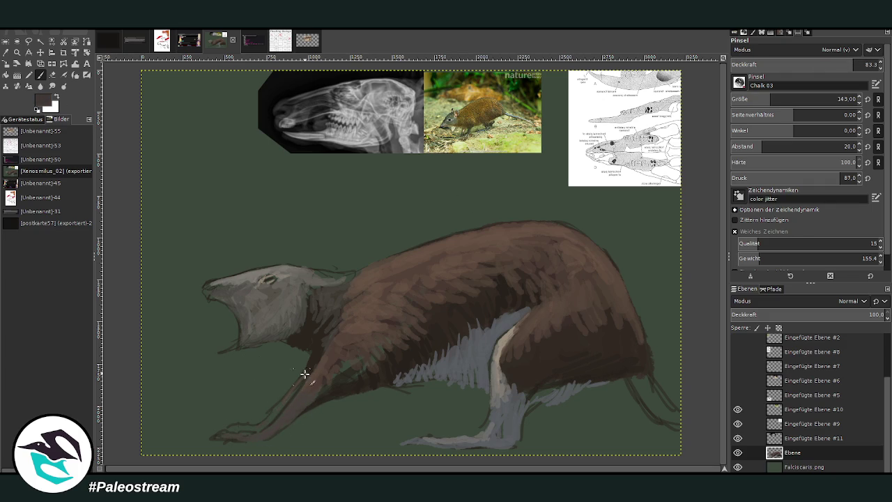
{"action": "mouse_move", "coordinate": [305, 374]}
{"action": "left_mouse_down"}
{"action": "mouse_move", "coordinate": [268, 418]}
{"action": "mouse_move", "coordinate": [229, 428]}
{"action": "left_mouse_up"}
{"action": "left_click_drag", "start_coordinate": [523, 418], "coordinate": [486, 322]}
Step: With a size-80 brush at opacity 90, paint sampled back brown over the chest edge and blend grey fur in
{"action": "left_click_drag", "start_coordinate": [837, 99], "coordinate": [802, 99]}
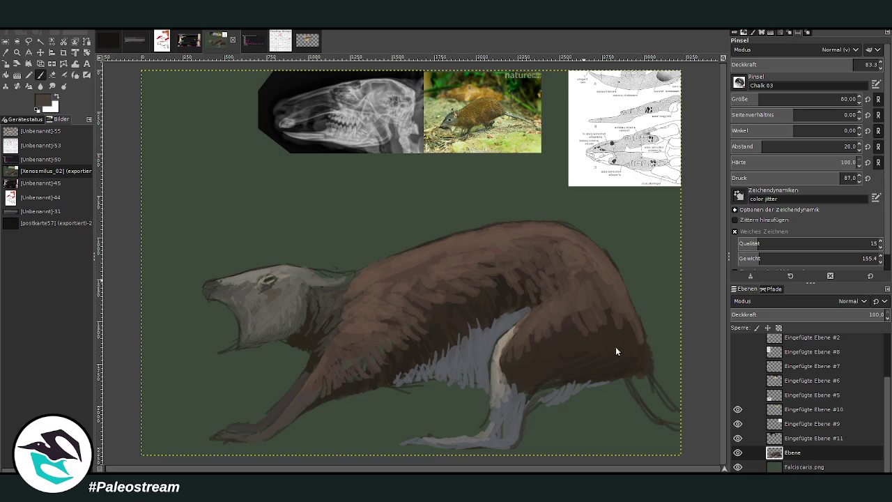
{"action": "left_click", "coordinate": [616, 381], "text": "ctrl"}
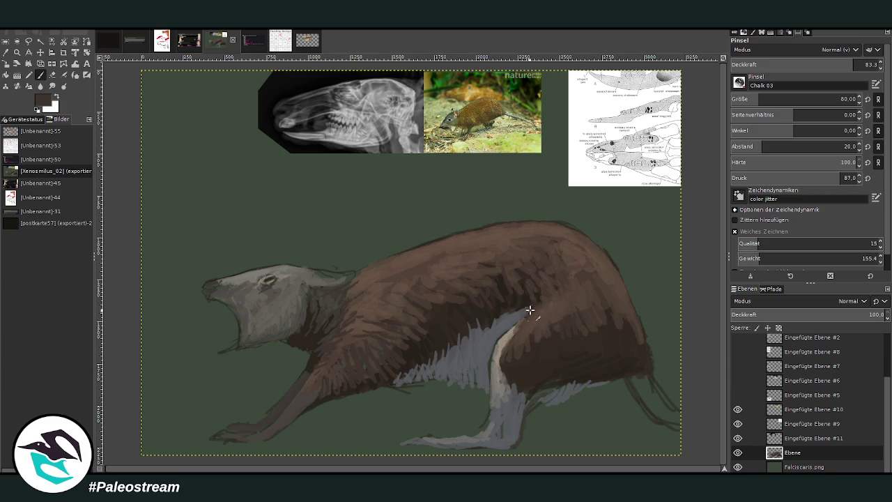
{"action": "key", "text": "o"}
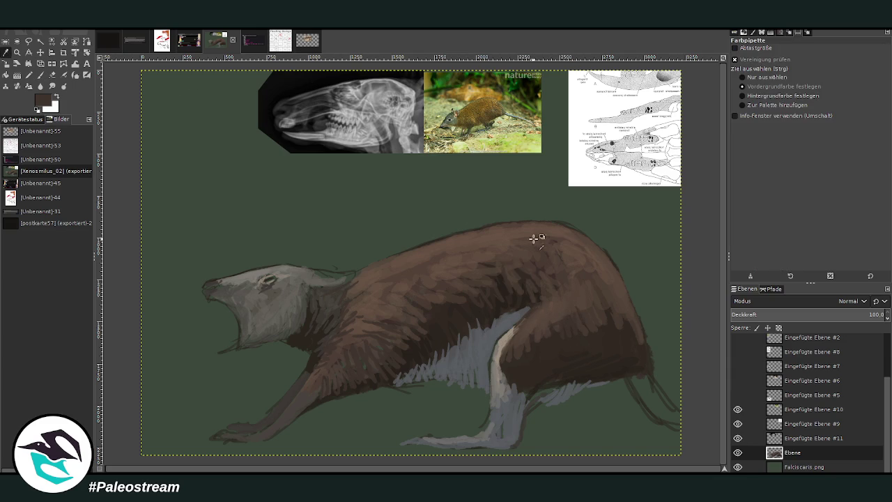
{"action": "left_click", "coordinate": [519, 315]}
{"action": "key", "text": "p"}
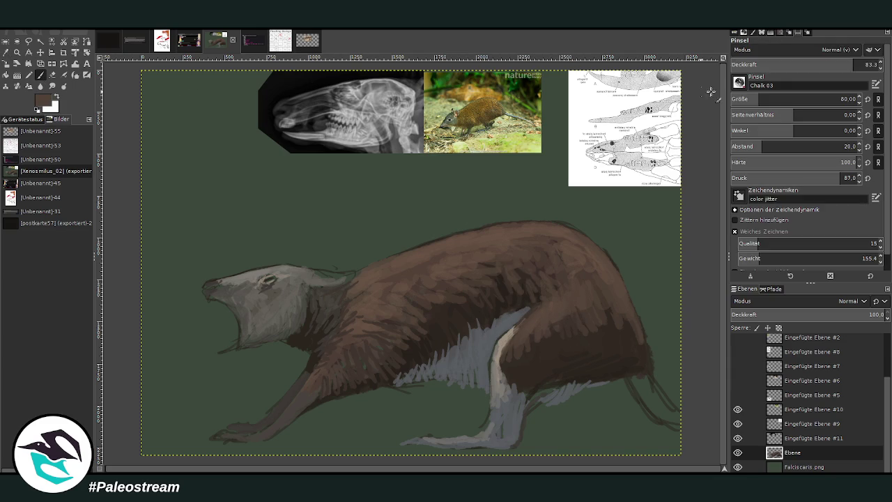
{"action": "left_click", "coordinate": [863, 64]}
{"action": "mouse_move", "coordinate": [511, 324]}
{"action": "left_mouse_down"}
{"action": "mouse_move", "coordinate": [494, 343]}
{"action": "mouse_move", "coordinate": [524, 319]}
{"action": "left_mouse_up"}
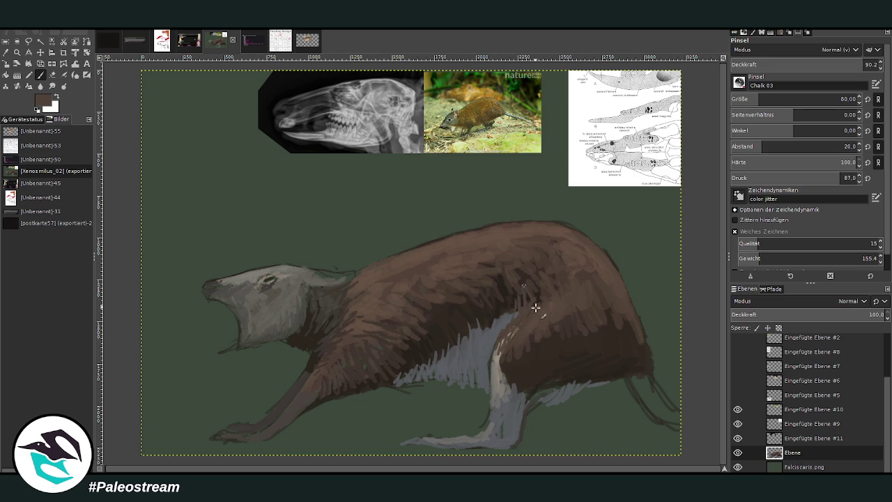
{"action": "left_click_drag", "start_coordinate": [513, 287], "coordinate": [526, 305]}
{"action": "key", "text": "ctrl+z"}
{"action": "left_click_drag", "start_coordinate": [491, 334], "coordinate": [494, 357]}
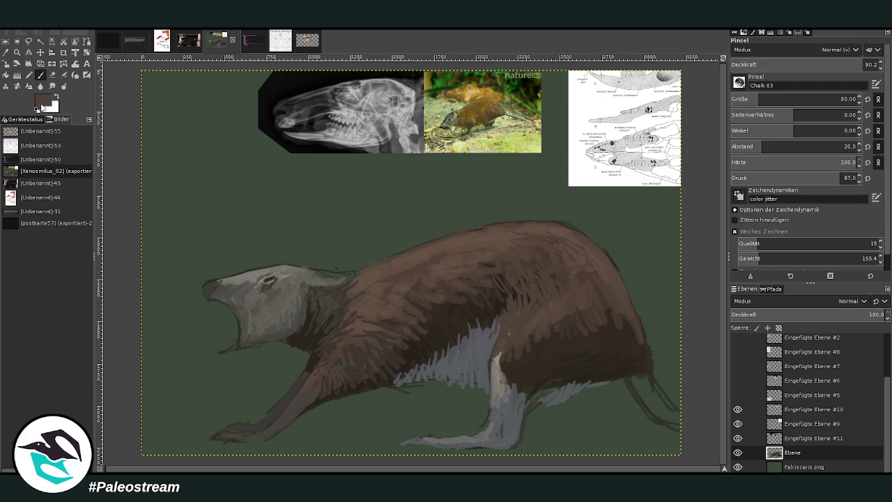
Step: Paint lighter brown over the neck top, undo the stroke over the eye, and lower opacity to 47
{"action": "left_click", "coordinate": [618, 362], "text": "ctrl"}
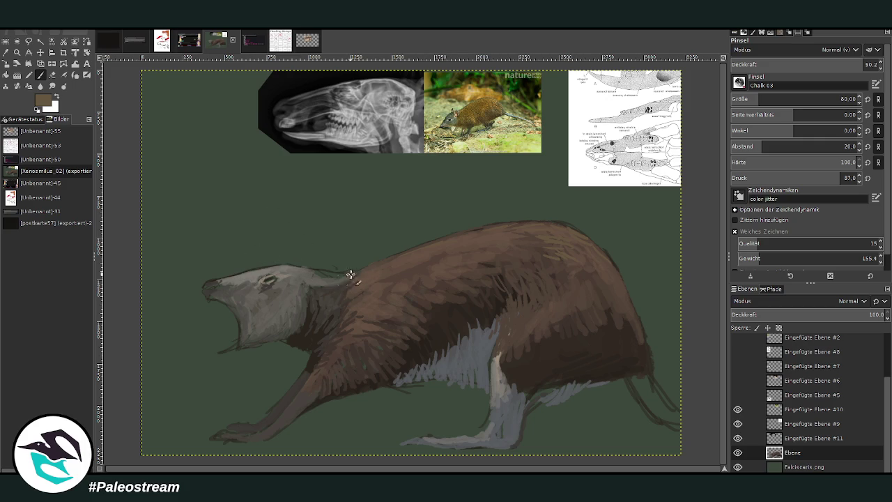
{"action": "left_click_drag", "start_coordinate": [343, 277], "coordinate": [339, 279]}
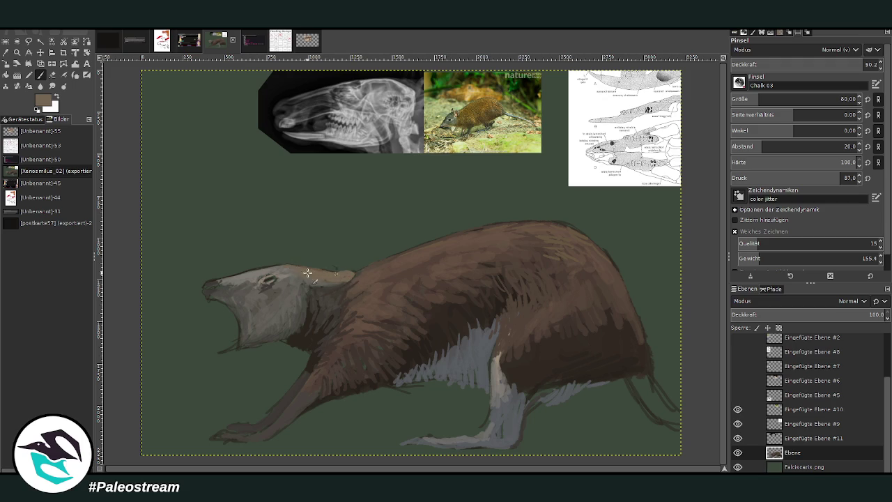
{"action": "key", "text": "ctrl+z"}
{"action": "left_click_drag", "start_coordinate": [850, 65], "coordinate": [799, 64]}
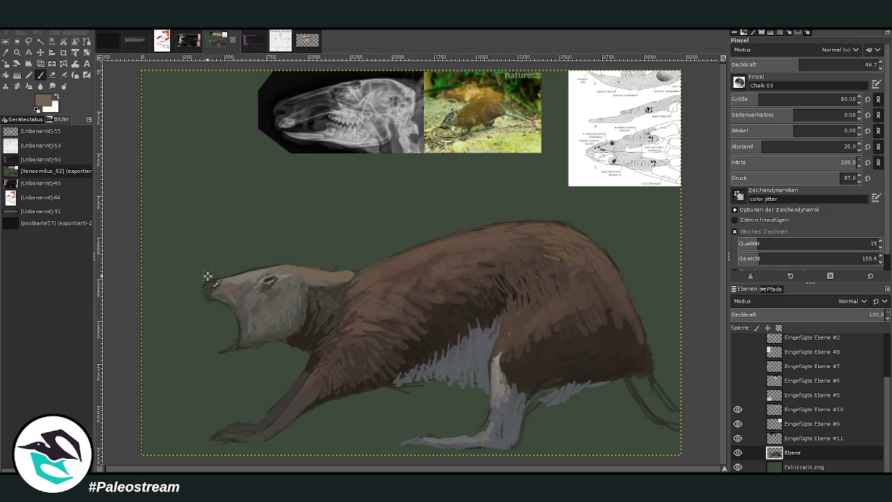
Step: Shade the snout tip, eye and cheek with near-black, and rework the head and open mouth
{"action": "key", "text": "d"}
{"action": "left_click_drag", "start_coordinate": [206, 290], "coordinate": [212, 284]}
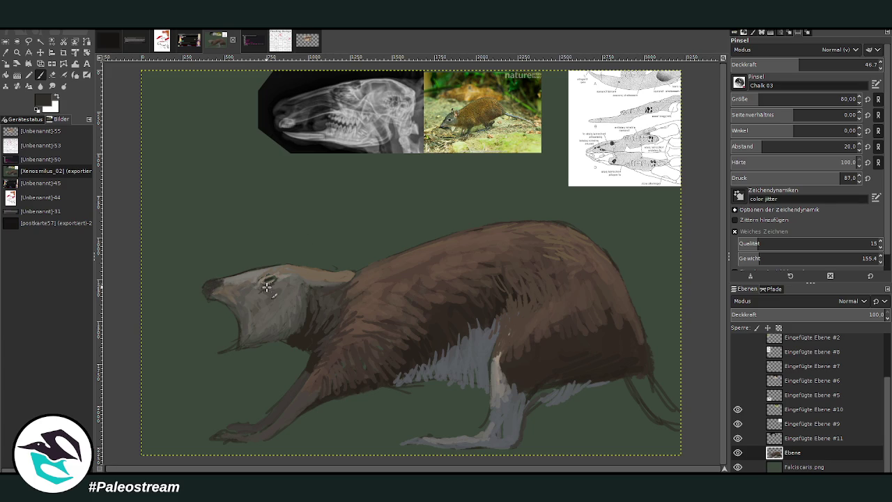
{"action": "left_click", "coordinate": [863, 65]}
{"action": "left_click_drag", "start_coordinate": [302, 281], "coordinate": [264, 293]}
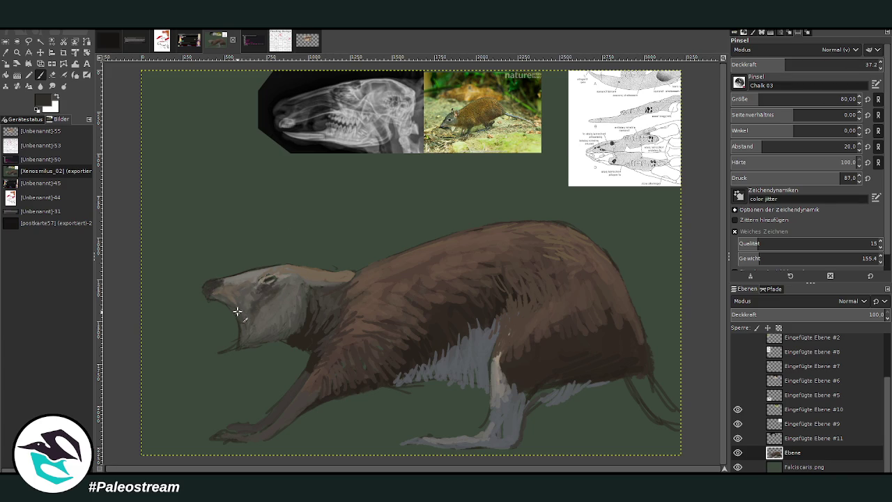
{"action": "left_click_drag", "start_coordinate": [235, 307], "coordinate": [199, 284]}
Step: Add grey-white fur hatching on the front leg and chest, plus a dark line along the hind leg
{"action": "left_click_drag", "start_coordinate": [495, 385], "coordinate": [488, 384]}
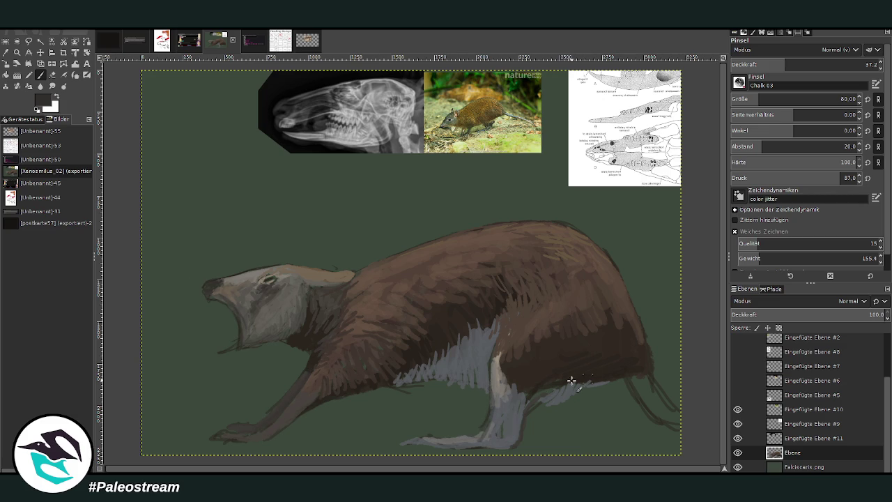
{"action": "mouse_move", "coordinate": [495, 338]}
{"action": "left_mouse_down"}
{"action": "mouse_move", "coordinate": [474, 371]}
{"action": "mouse_move", "coordinate": [478, 339]}
{"action": "mouse_move", "coordinate": [478, 375]}
{"action": "mouse_move", "coordinate": [465, 374]}
{"action": "mouse_move", "coordinate": [471, 349]}
{"action": "mouse_move", "coordinate": [460, 388]}
{"action": "mouse_move", "coordinate": [414, 371]}
{"action": "left_mouse_up"}
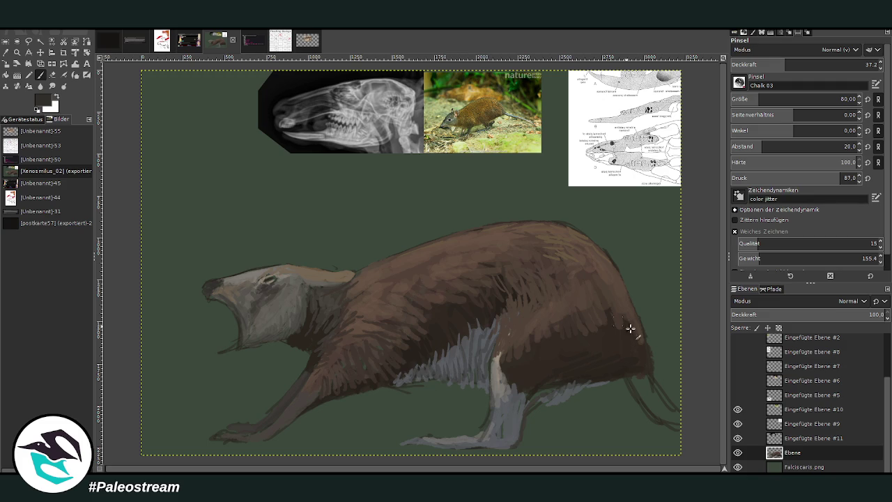
{"action": "left_click_drag", "start_coordinate": [630, 383], "coordinate": [650, 403]}
{"action": "left_click", "coordinate": [603, 377], "text": "ctrl"}
Step: Fill the tail grey-brown with a size-178 brush, then darken and extend its tip at opacity 52.1
{"action": "left_click", "coordinate": [844, 64]}
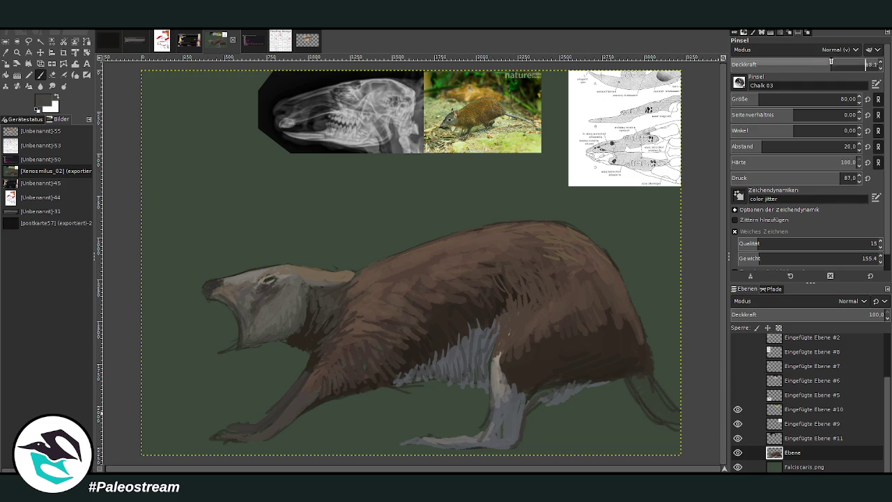
{"action": "left_click", "coordinate": [837, 99]}
{"action": "mouse_move", "coordinate": [670, 422]}
{"action": "left_mouse_down"}
{"action": "mouse_move", "coordinate": [684, 426]}
{"action": "mouse_move", "coordinate": [648, 379]}
{"action": "mouse_move", "coordinate": [640, 398]}
{"action": "mouse_move", "coordinate": [644, 370]}
{"action": "left_mouse_up"}
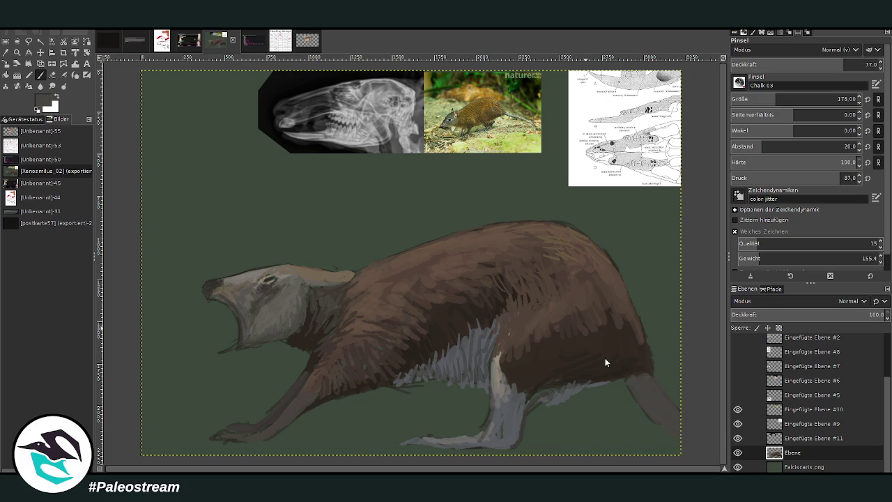
{"action": "left_click", "coordinate": [806, 64]}
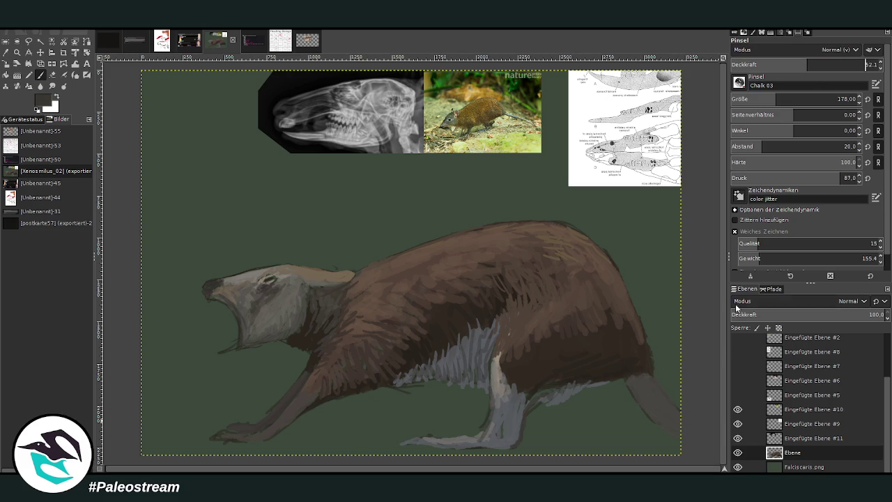
{"action": "left_click_drag", "start_coordinate": [665, 416], "coordinate": [644, 395]}
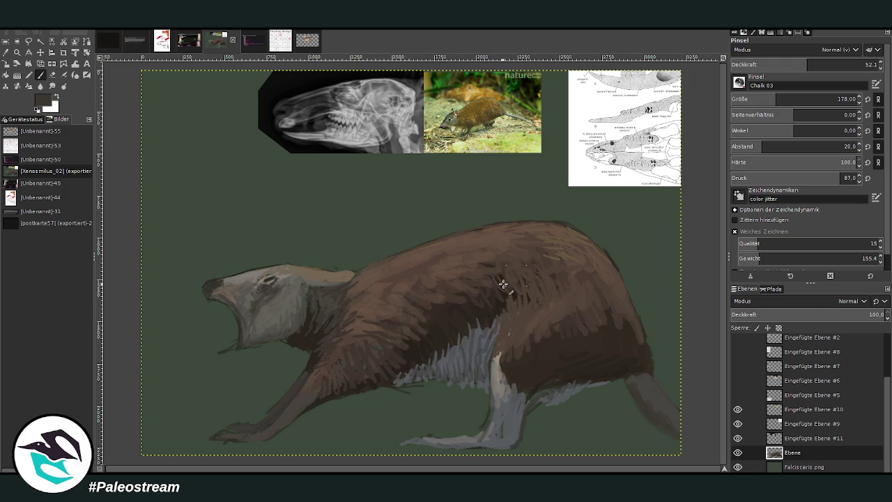
Step: Erase stray grey strokes on the belly, then paint darker and lighter grey fur strokes along the underside
{"action": "key", "text": "shift+e"}
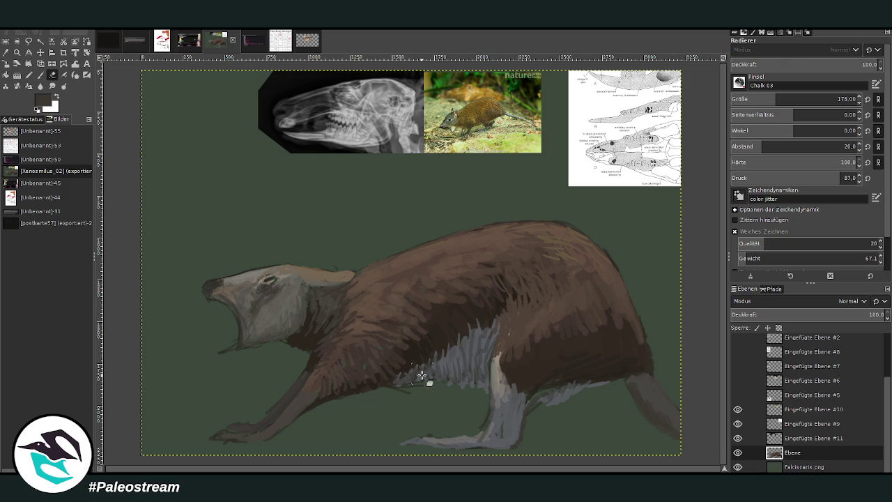
{"action": "mouse_move", "coordinate": [409, 397]}
{"action": "left_mouse_down"}
{"action": "mouse_move", "coordinate": [398, 390]}
{"action": "mouse_move", "coordinate": [428, 384]}
{"action": "left_mouse_up"}
{"action": "left_click", "coordinate": [15, 64]}
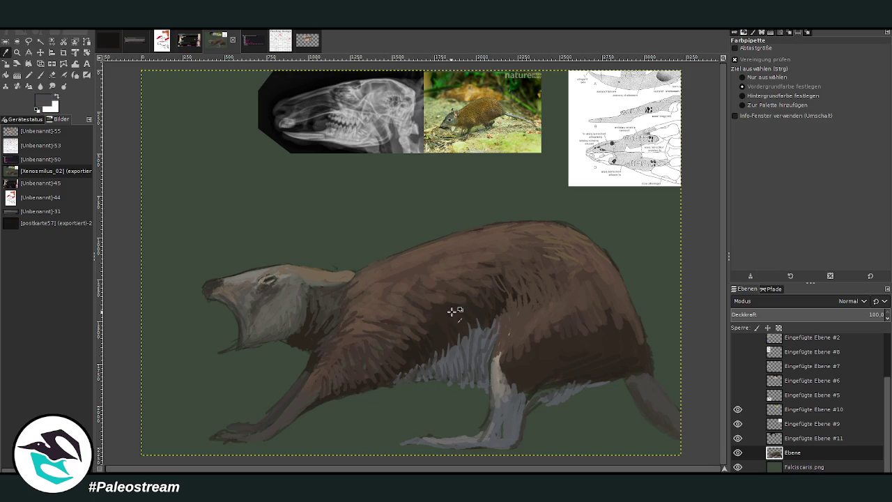
{"action": "key", "text": "p"}
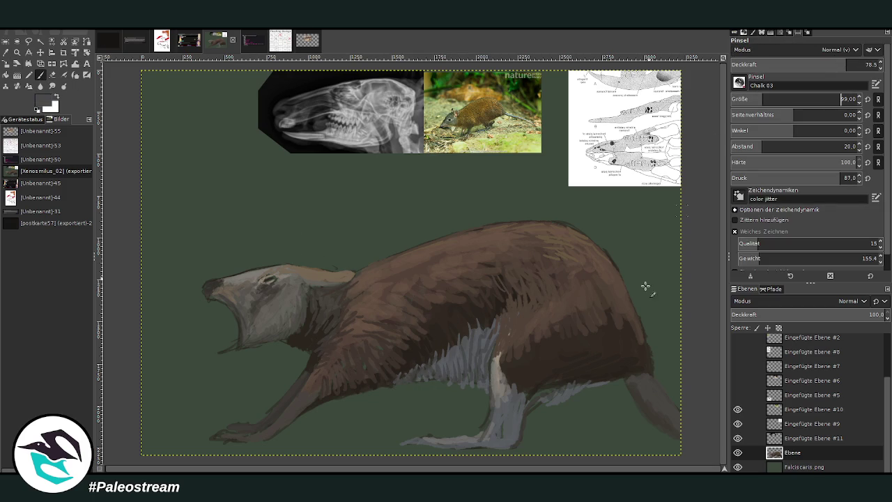
{"action": "mouse_move", "coordinate": [538, 402]}
{"action": "left_mouse_down"}
{"action": "mouse_move", "coordinate": [559, 412]}
{"action": "mouse_move", "coordinate": [567, 400]}
{"action": "left_mouse_up"}
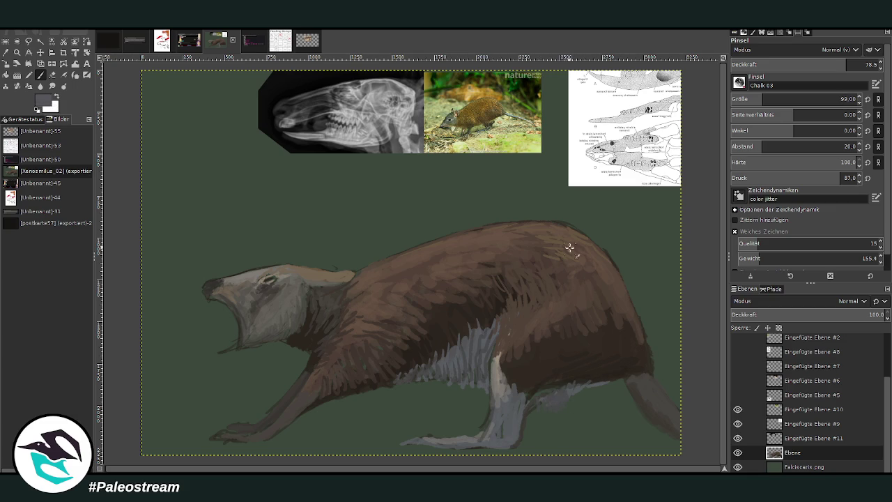
{"action": "mouse_move", "coordinate": [484, 402]}
{"action": "left_mouse_down"}
{"action": "mouse_move", "coordinate": [478, 376]}
{"action": "mouse_move", "coordinate": [463, 394]}
{"action": "mouse_move", "coordinate": [472, 378]}
{"action": "mouse_move", "coordinate": [482, 397]}
{"action": "mouse_move", "coordinate": [433, 371]}
{"action": "mouse_move", "coordinate": [475, 362]}
{"action": "left_mouse_up"}
{"action": "mouse_move", "coordinate": [533, 406]}
{"action": "left_mouse_down"}
{"action": "mouse_move", "coordinate": [579, 412]}
{"action": "mouse_move", "coordinate": [593, 392]}
{"action": "mouse_move", "coordinate": [573, 389]}
{"action": "left_mouse_up"}
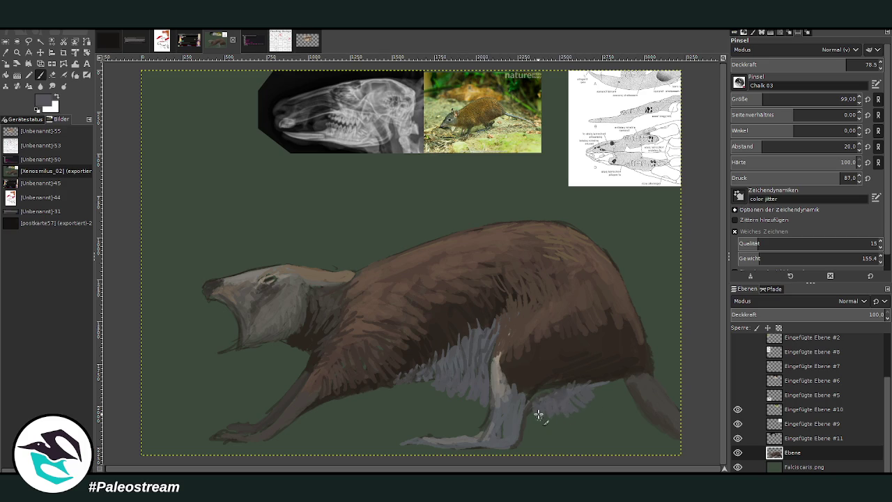
{"action": "mouse_move", "coordinate": [538, 414]}
{"action": "left_mouse_down"}
{"action": "mouse_move", "coordinate": [554, 396]}
{"action": "mouse_move", "coordinate": [550, 408]}
{"action": "left_mouse_up"}
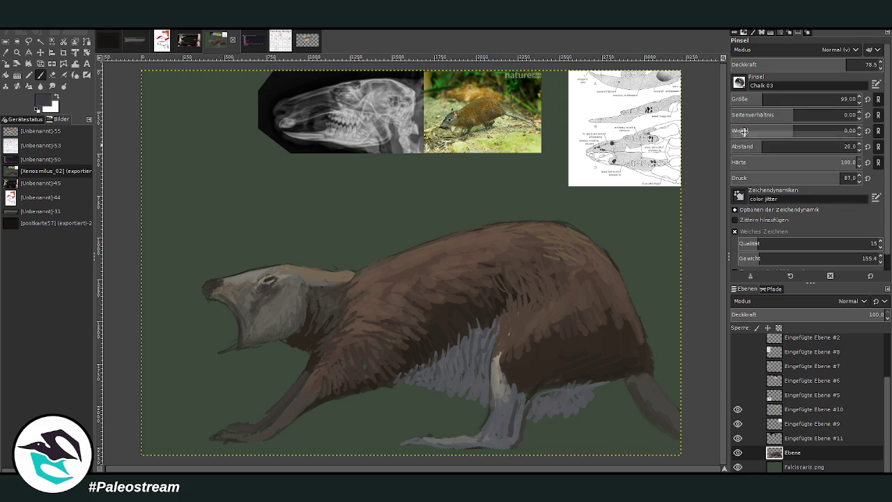
Step: Shade the hind leg darker grey at opacity 52.1, then paint a curved lower fang and small upper tooth
{"action": "left_click", "coordinate": [805, 65]}
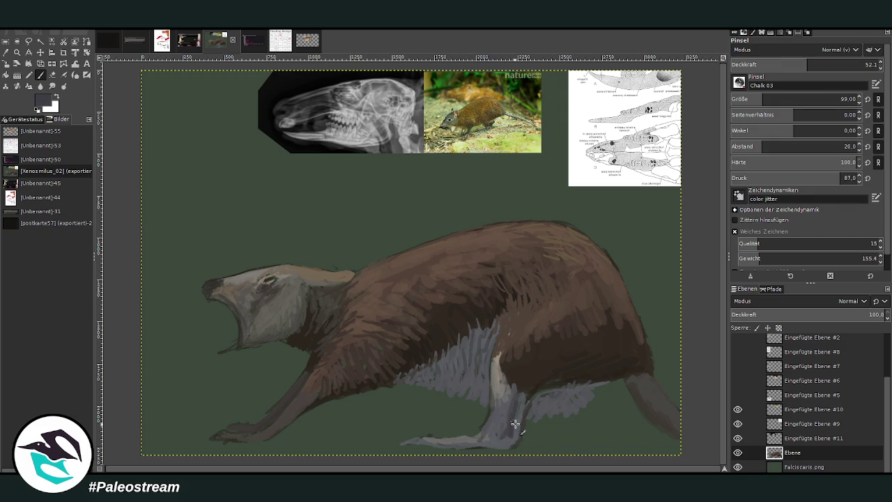
{"action": "left_click_drag", "start_coordinate": [516, 427], "coordinate": [526, 390]}
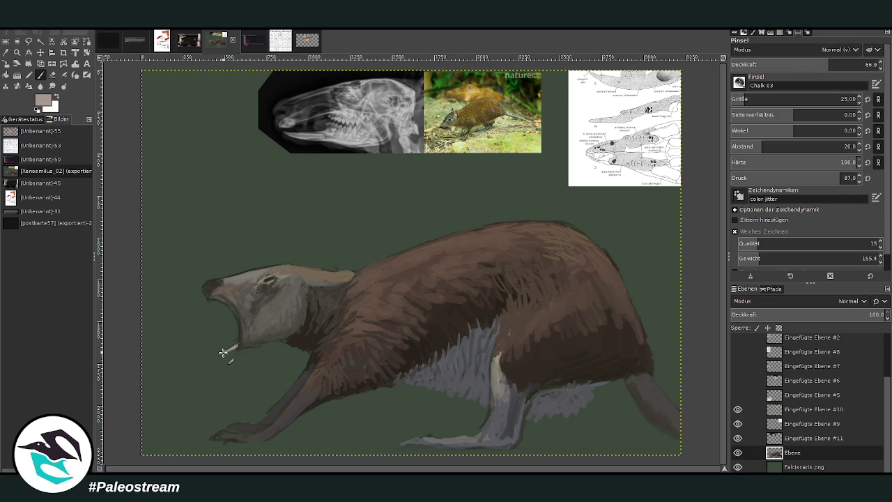
{"action": "left_click_drag", "start_coordinate": [222, 353], "coordinate": [239, 343]}
{"action": "left_click_drag", "start_coordinate": [208, 298], "coordinate": [210, 304]}
{"action": "left_click", "coordinate": [767, 99]}
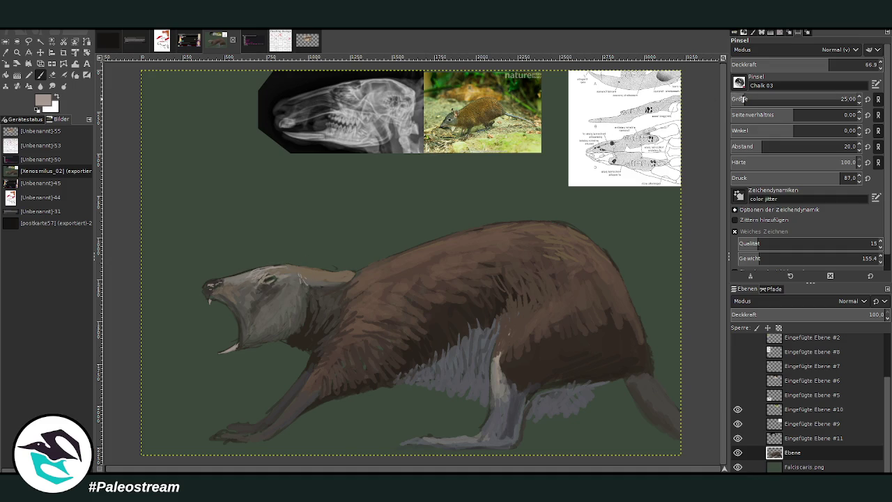
Step: Lighten the head top with pale strokes at size 36 and opacity 53.3, then sample the body's dark brown
{"action": "left_click", "coordinate": [809, 63]}
{"action": "key", "text": "Return"}
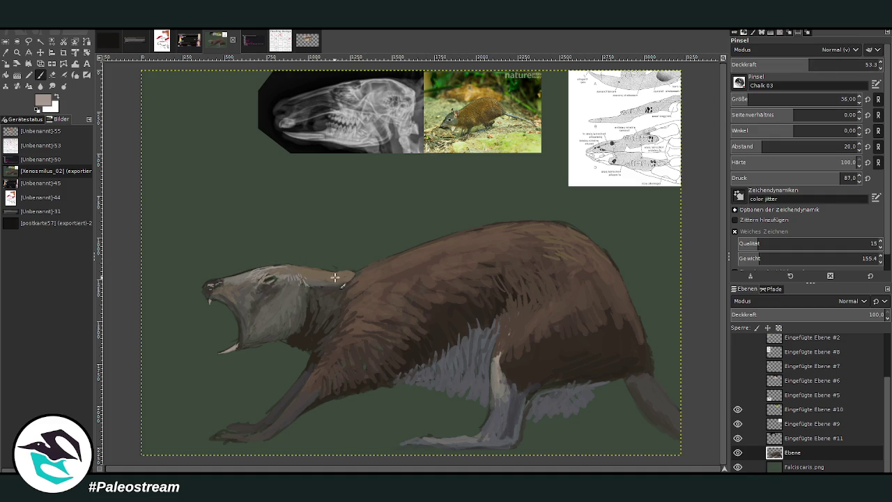
{"action": "left_click_drag", "start_coordinate": [335, 278], "coordinate": [308, 269]}
{"action": "left_click", "coordinate": [610, 341], "text": "ctrl"}
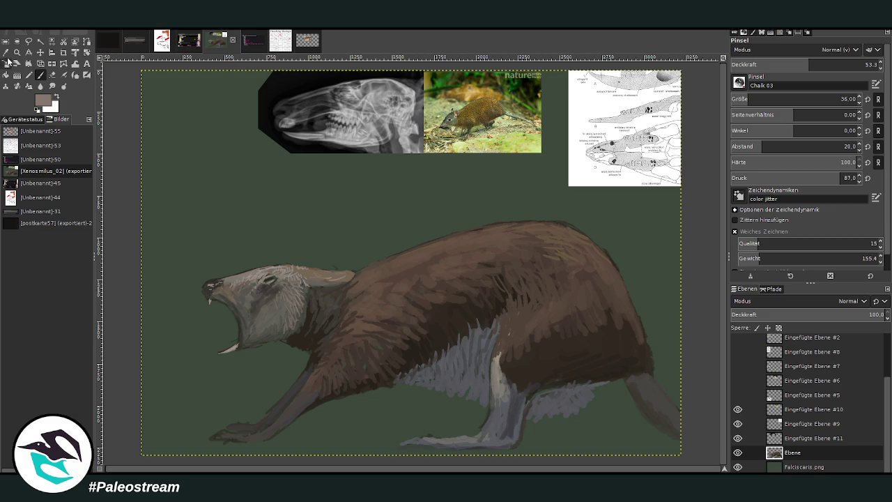
{"action": "left_click", "coordinate": [6, 53]}
{"action": "left_click", "coordinate": [549, 308]}
Step: With a size-94 brush at opacity 34.1–48.3, sample body browns and paint fur over the neck top
{"action": "left_click", "coordinate": [40, 74]}
{"action": "left_click_drag", "start_coordinate": [781, 99], "coordinate": [809, 99]}
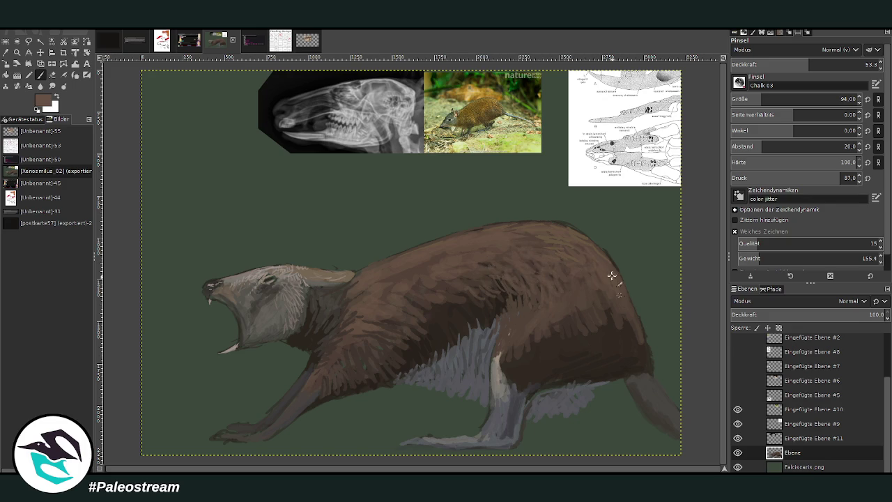
{"action": "left_click_drag", "start_coordinate": [809, 65], "coordinate": [782, 64]}
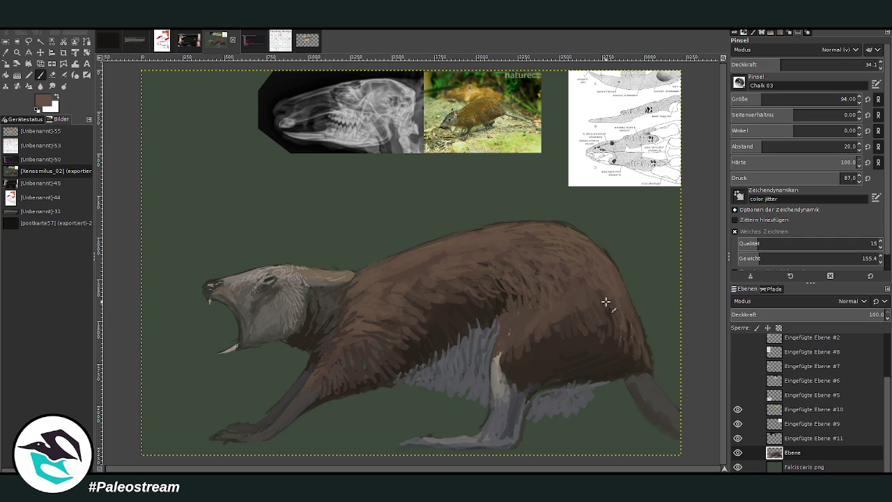
{"action": "key", "text": "o"}
{"action": "left_click", "coordinate": [648, 389]}
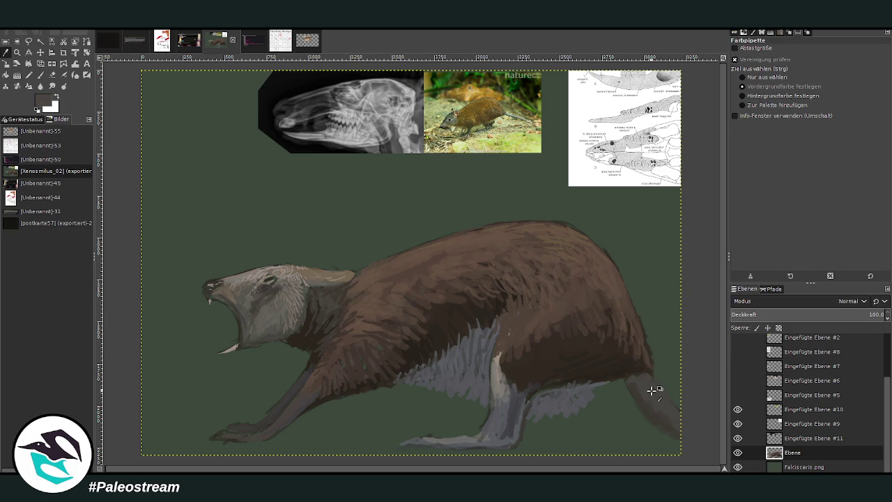
{"action": "left_click", "coordinate": [41, 74]}
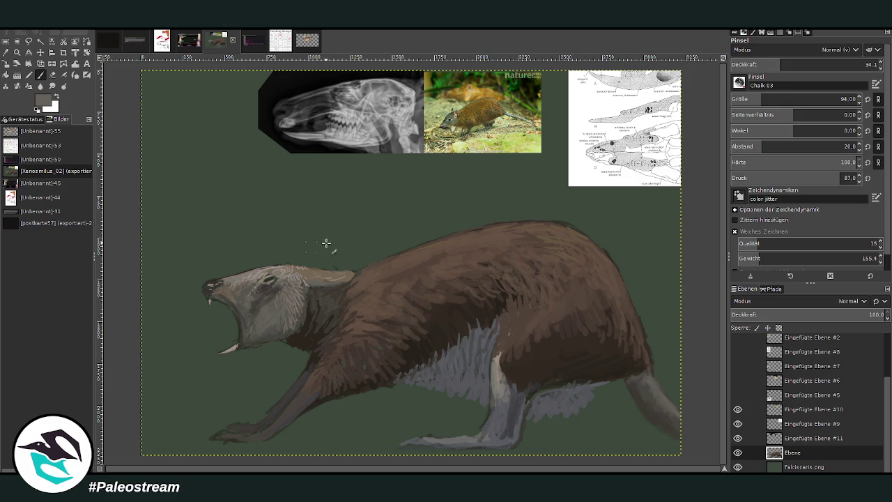
{"action": "key", "text": "o"}
{"action": "left_click", "coordinate": [389, 269]}
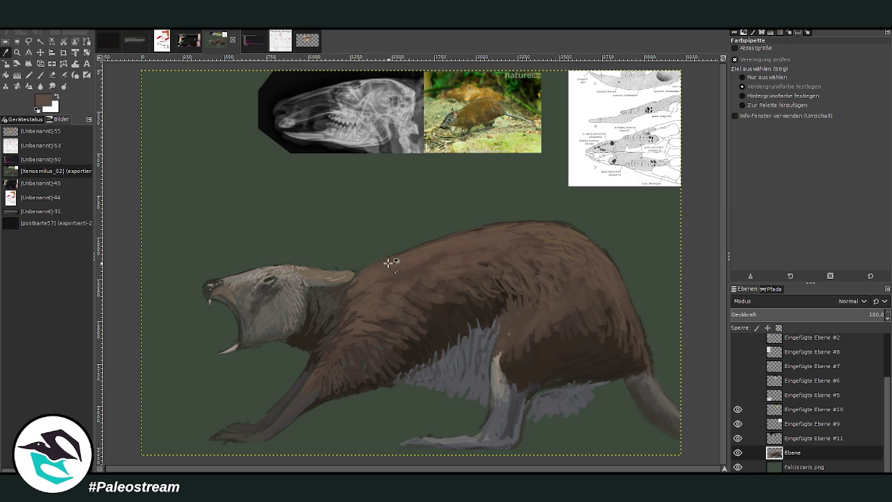
{"action": "key", "text": "p"}
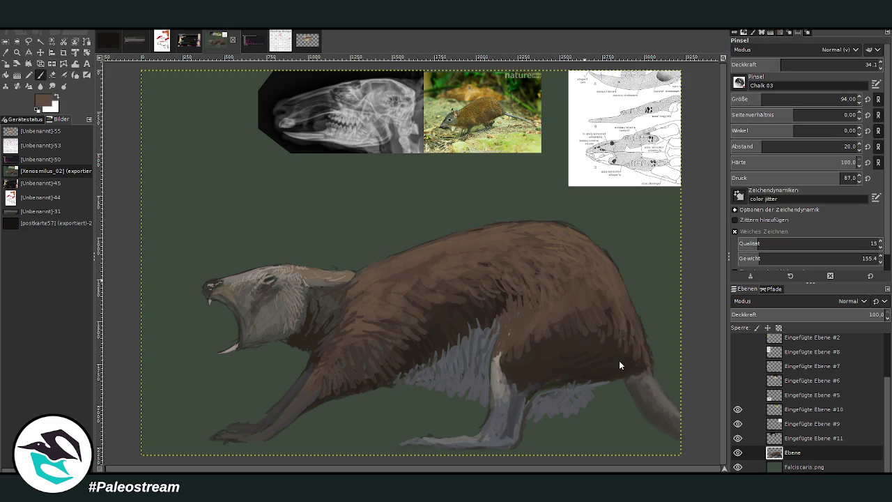
{"action": "left_click", "coordinate": [803, 63]}
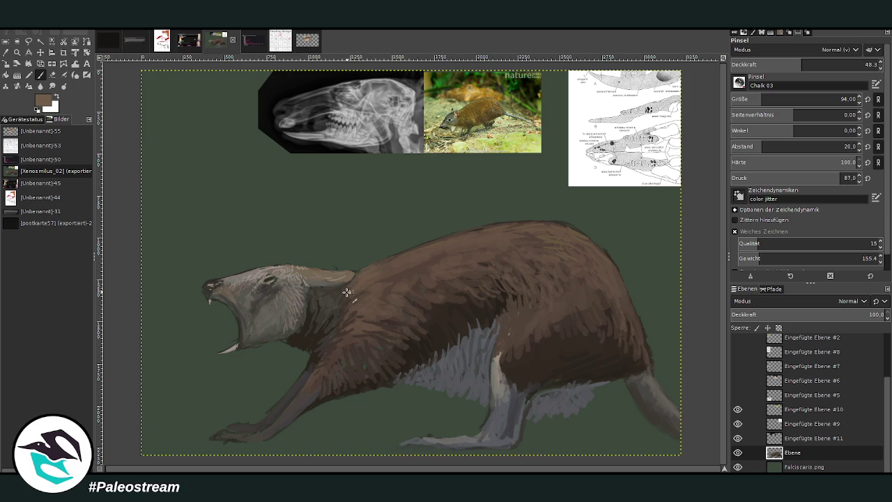
{"action": "left_click_drag", "start_coordinate": [349, 284], "coordinate": [340, 305]}
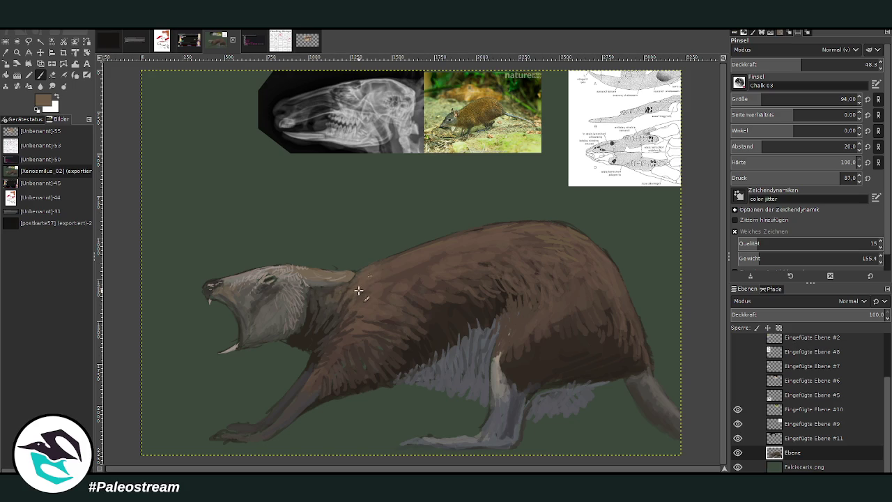
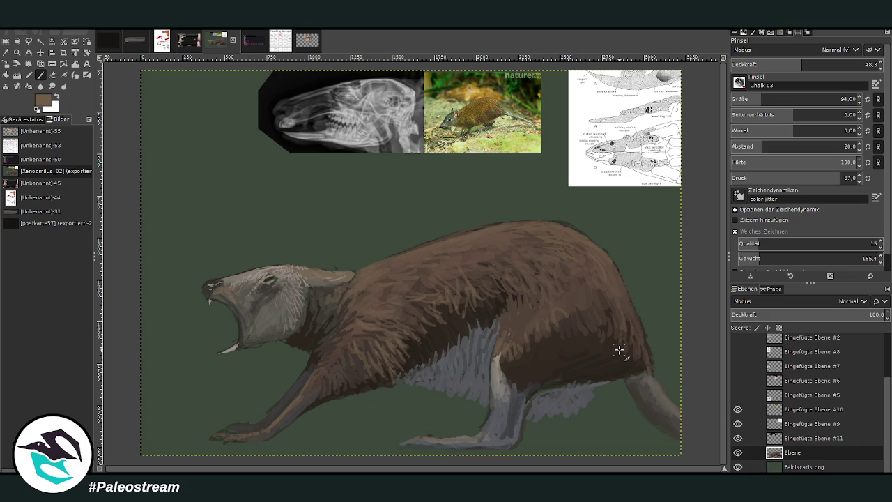
Step: Rotate the animal layer by about -4.16° and apply the rotation
{"action": "key", "text": "minus"}
{"action": "key", "text": "minus"}
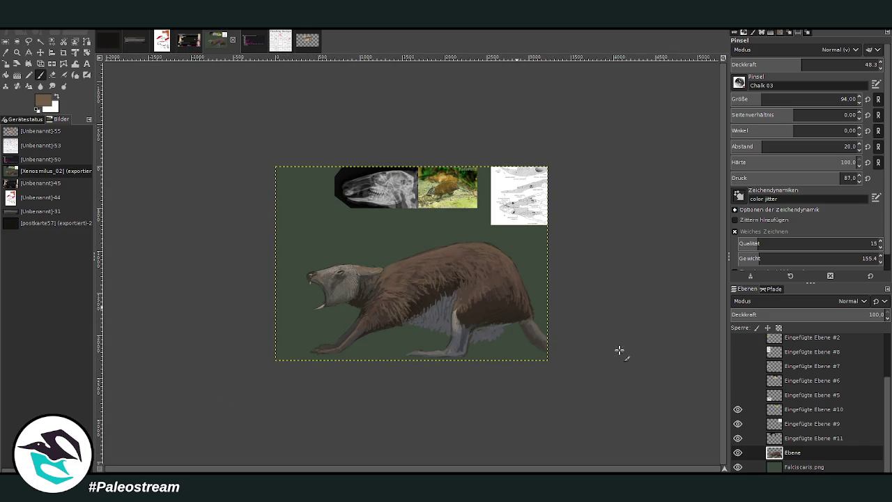
{"action": "left_click", "coordinate": [17, 53]}
{"action": "left_click_drag", "start_coordinate": [258, 130], "coordinate": [573, 374]}
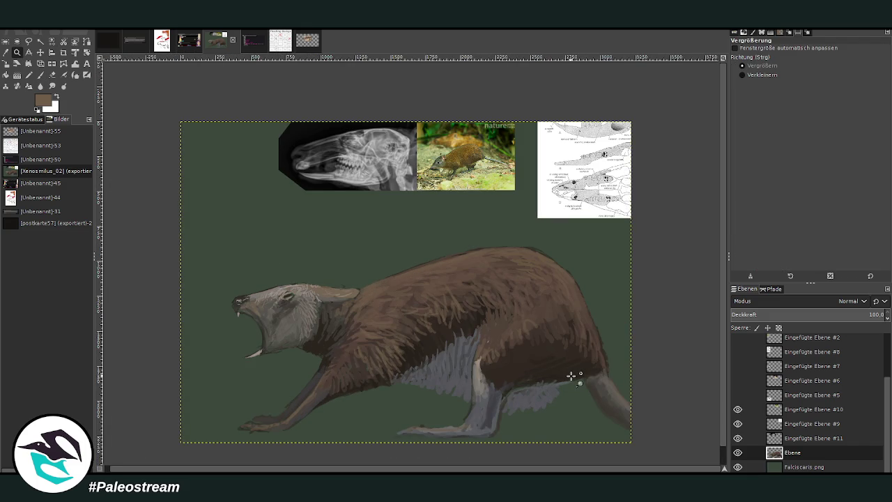
{"action": "left_click", "coordinate": [86, 53]}
{"action": "left_click_drag", "start_coordinate": [245, 253], "coordinate": [253, 244]}
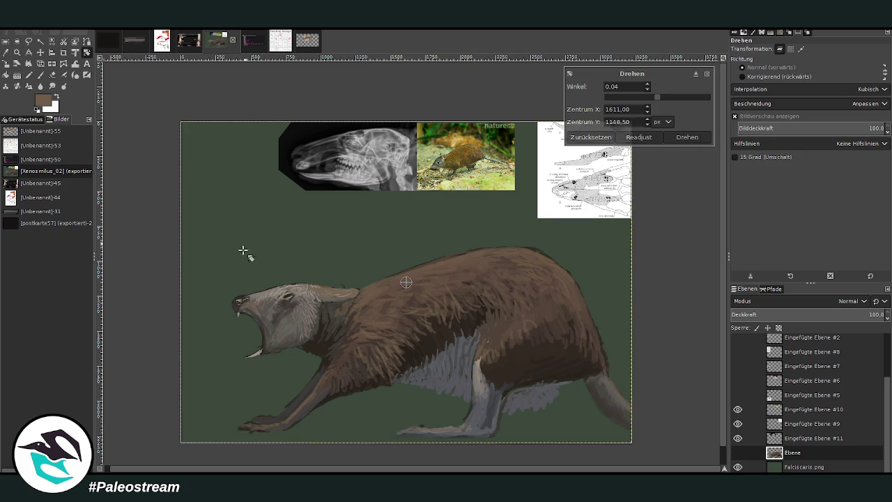
{"action": "left_click", "coordinate": [687, 136]}
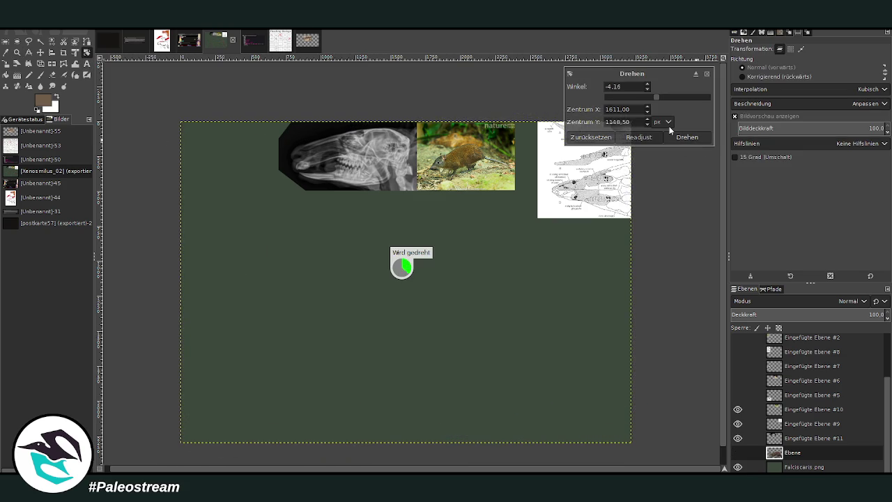
Step: Shift the animal slightly upward, then pick the background green on the Falciscaris.png layer
{"action": "left_click", "coordinate": [41, 52]}
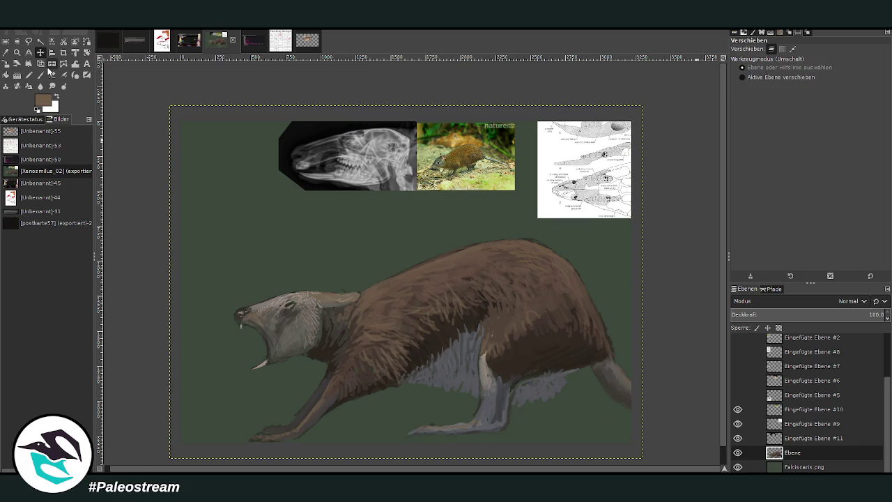
{"action": "left_click_drag", "start_coordinate": [450, 288], "coordinate": [451, 272]}
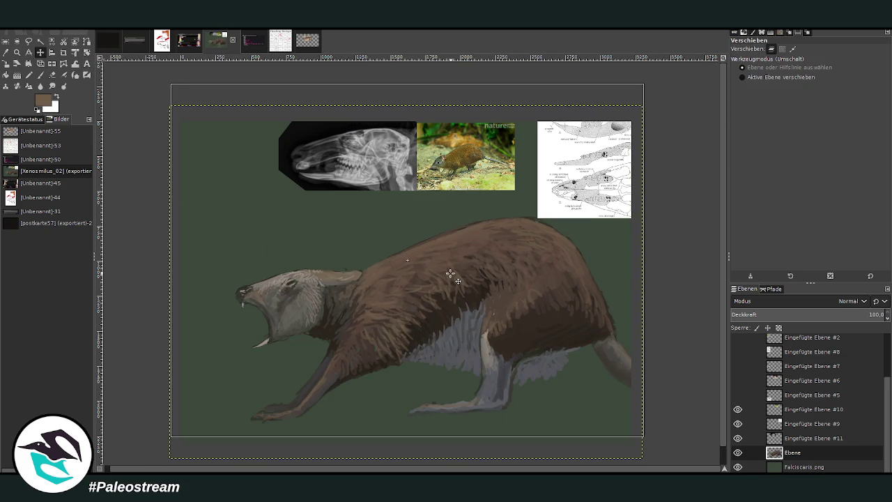
{"action": "left_click", "coordinate": [790, 467]}
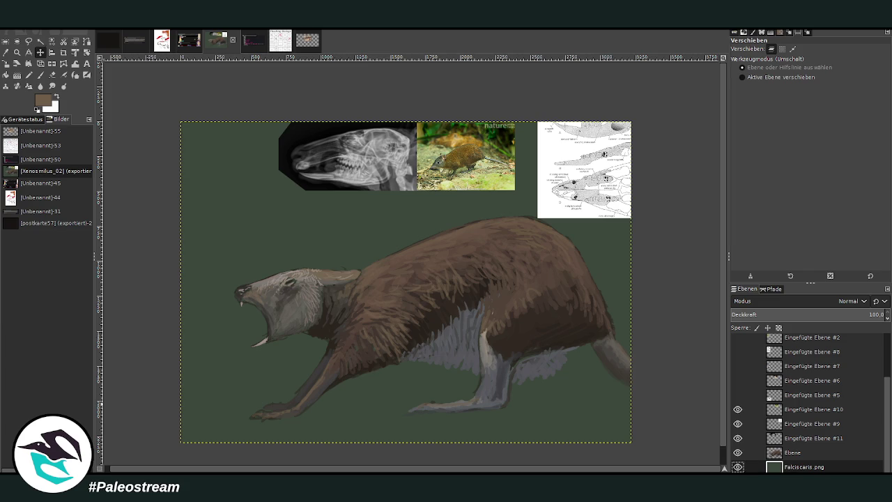
{"action": "key", "text": "o"}
{"action": "left_click", "coordinate": [389, 408]}
{"action": "left_click", "coordinate": [40, 75]}
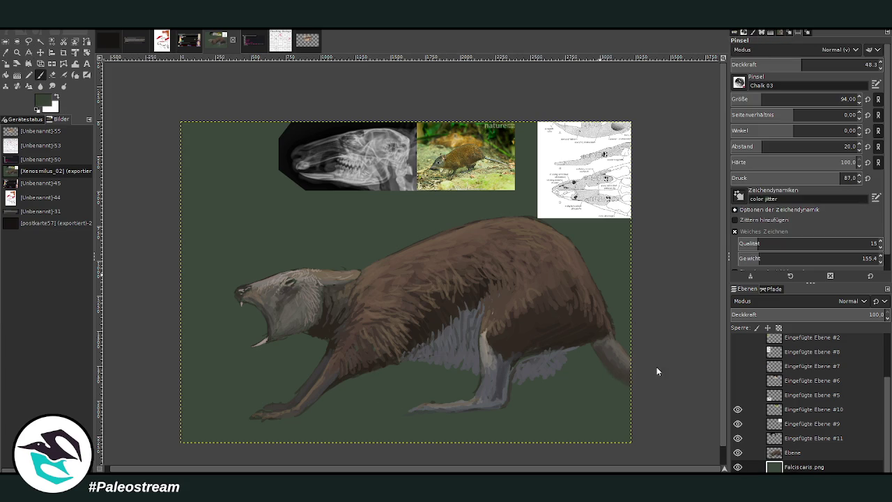
Step: Paint a dark cast shadow beneath the animal's body and hind foot
{"action": "key", "text": "bracketright"}
{"action": "key", "text": "greater"}
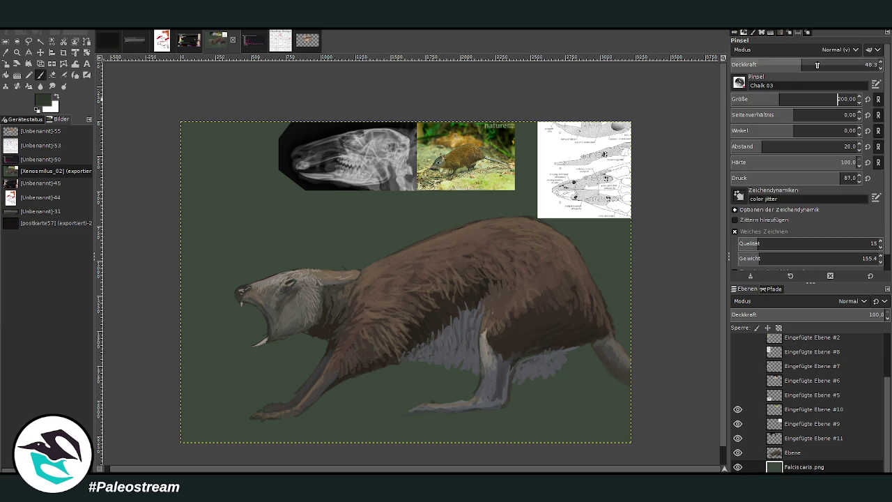
{"action": "left_click_drag", "start_coordinate": [524, 411], "coordinate": [268, 415]}
{"action": "mouse_move", "coordinate": [457, 404]}
{"action": "left_mouse_down"}
{"action": "mouse_move", "coordinate": [593, 408]}
{"action": "mouse_move", "coordinate": [493, 403]}
{"action": "mouse_move", "coordinate": [452, 412]}
{"action": "left_mouse_up"}
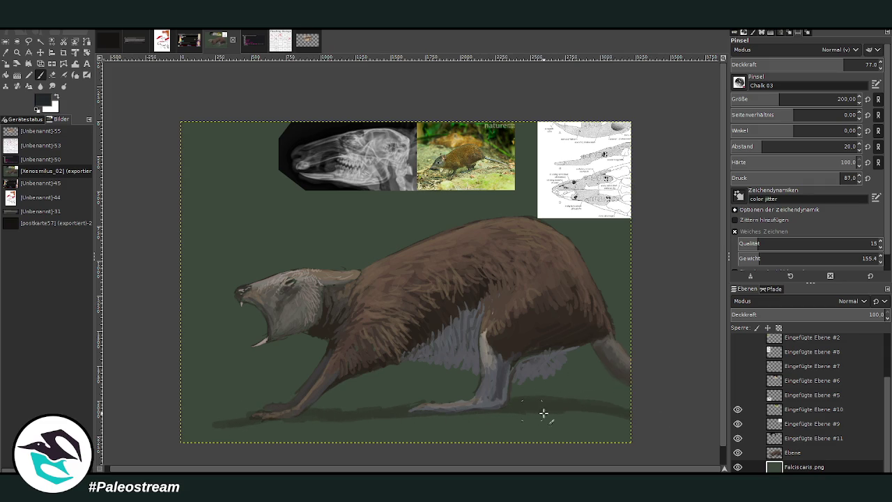
{"action": "left_click_drag", "start_coordinate": [528, 404], "coordinate": [627, 408]}
{"action": "left_click_drag", "start_coordinate": [809, 64], "coordinate": [774, 62]}
{"action": "mouse_move", "coordinate": [548, 408]}
{"action": "left_mouse_down"}
{"action": "mouse_move", "coordinate": [269, 419]}
{"action": "mouse_move", "coordinate": [617, 412]}
{"action": "left_mouse_up"}
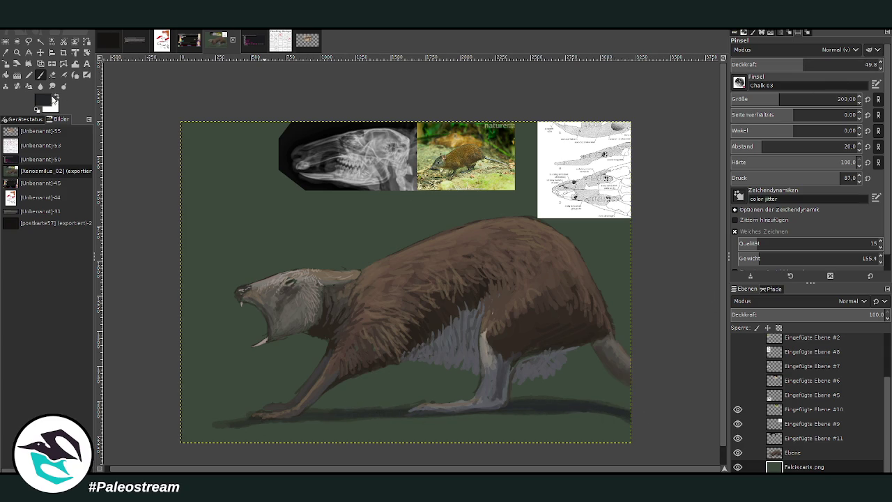
Step: Paint grey-green and grey-blue stone strokes across the ground at varying opacity
{"action": "left_click", "coordinate": [604, 362], "text": "ctrl"}
{"action": "left_click", "coordinate": [837, 65]}
{"action": "mouse_move", "coordinate": [608, 424]}
{"action": "left_mouse_down"}
{"action": "mouse_move", "coordinate": [568, 423]}
{"action": "mouse_move", "coordinate": [557, 437]}
{"action": "mouse_move", "coordinate": [412, 425]}
{"action": "mouse_move", "coordinate": [325, 438]}
{"action": "mouse_move", "coordinate": [319, 425]}
{"action": "mouse_move", "coordinate": [229, 442]}
{"action": "mouse_move", "coordinate": [438, 424]}
{"action": "mouse_move", "coordinate": [574, 427]}
{"action": "left_mouse_up"}
{"action": "left_click_drag", "start_coordinate": [245, 430], "coordinate": [180, 436]}
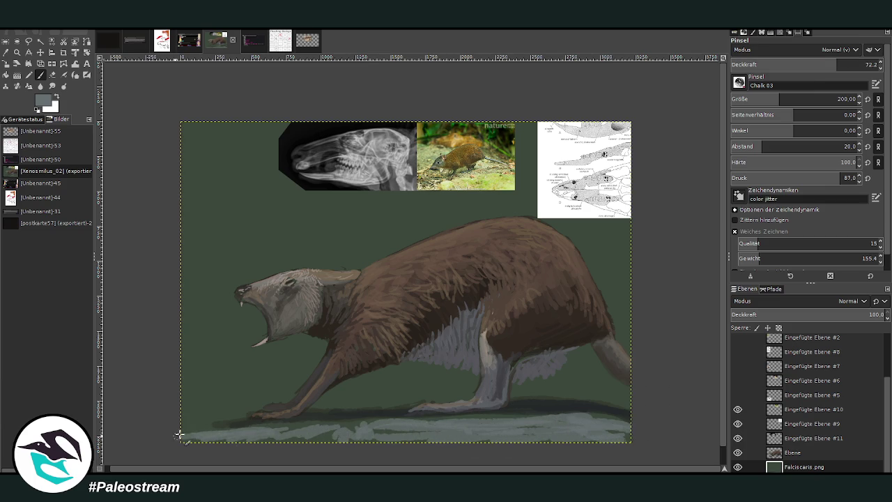
{"action": "left_click_drag", "start_coordinate": [324, 409], "coordinate": [343, 404]}
{"action": "left_click", "coordinate": [806, 64]}
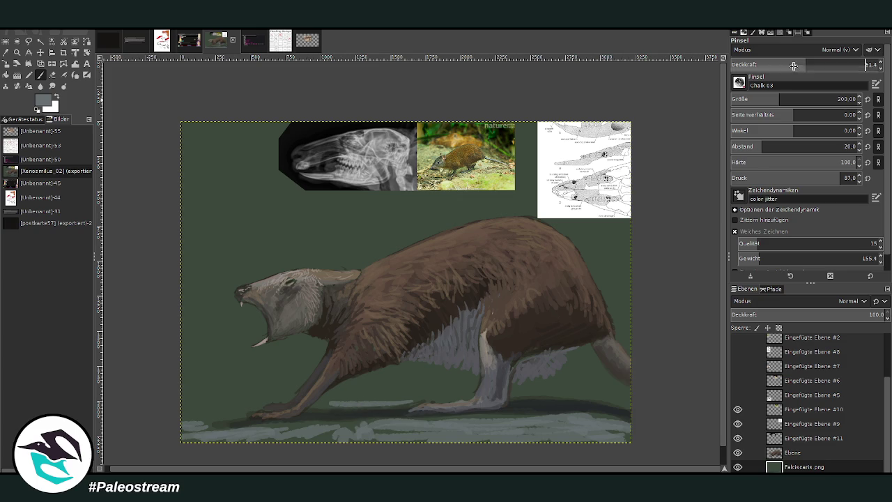
{"action": "mouse_move", "coordinate": [550, 395]}
{"action": "left_mouse_down"}
{"action": "mouse_move", "coordinate": [345, 400]}
{"action": "mouse_move", "coordinate": [584, 395]}
{"action": "mouse_move", "coordinate": [634, 408]}
{"action": "mouse_move", "coordinate": [554, 384]}
{"action": "mouse_move", "coordinate": [313, 406]}
{"action": "mouse_move", "coordinate": [222, 404]}
{"action": "left_mouse_up"}
{"action": "mouse_move", "coordinate": [198, 402]}
{"action": "left_mouse_down"}
{"action": "mouse_move", "coordinate": [334, 384]}
{"action": "mouse_move", "coordinate": [209, 412]}
{"action": "mouse_move", "coordinate": [391, 387]}
{"action": "mouse_move", "coordinate": [171, 391]}
{"action": "mouse_move", "coordinate": [265, 385]}
{"action": "left_mouse_up"}
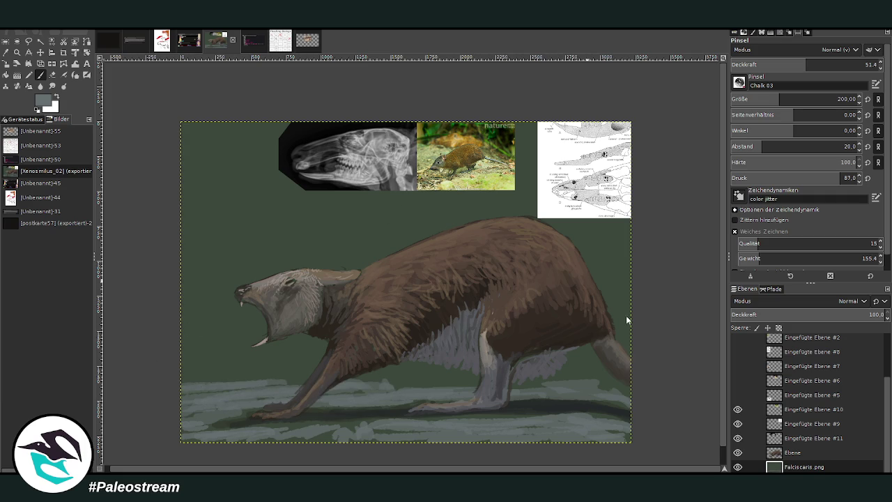
Step: Pick a dark green paint colour with a much larger, more opaque brush
{"action": "key", "text": "d"}
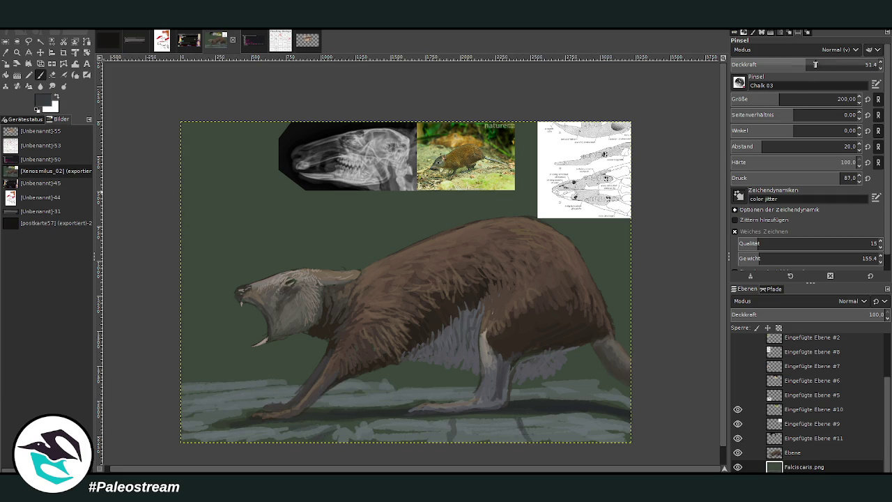
{"action": "left_click_drag", "start_coordinate": [815, 64], "coordinate": [841, 64]}
{"action": "left_click", "coordinate": [770, 99]}
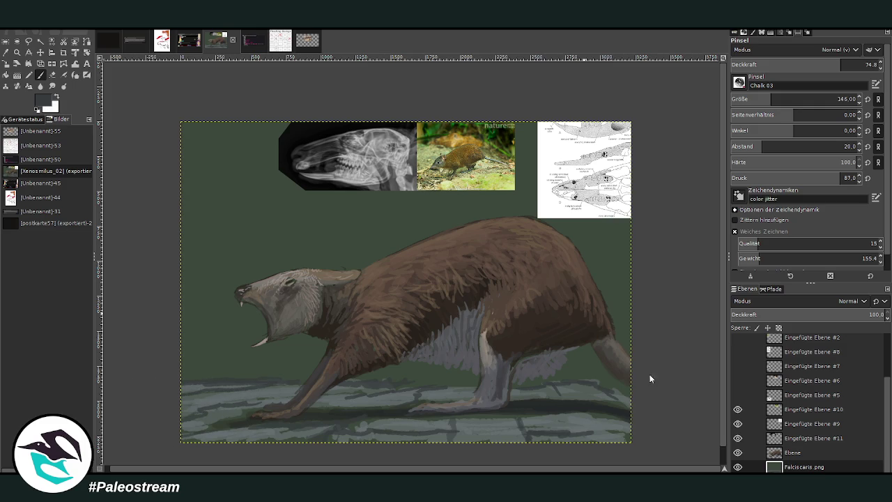
{"action": "left_click", "coordinate": [611, 374], "text": "ctrl"}
{"action": "left_click", "coordinate": [808, 99]}
{"action": "left_click", "coordinate": [864, 64]}
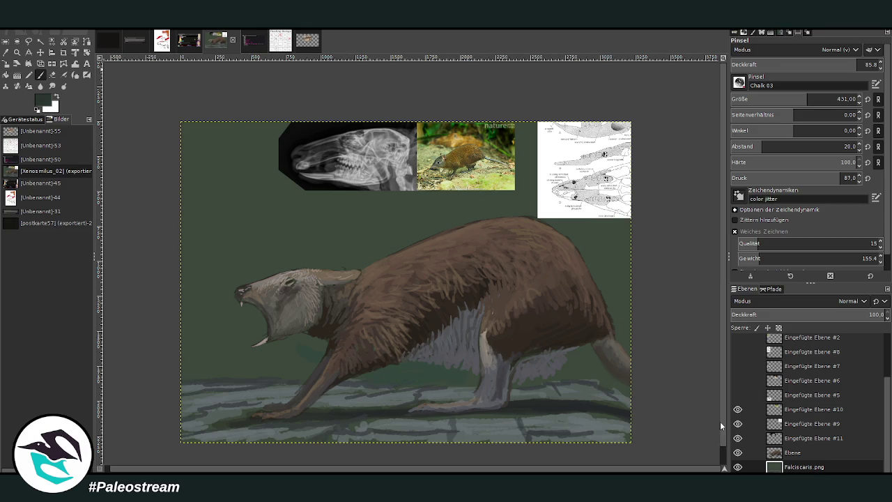
Step: Hide reference layers #9, #10 and #11 and begin dark green shading above the back
{"action": "mouse_move", "coordinate": [533, 229]}
{"action": "left_mouse_down"}
{"action": "mouse_move", "coordinate": [562, 225]}
{"action": "mouse_move", "coordinate": [579, 251]}
{"action": "left_mouse_up"}
{"action": "left_click", "coordinate": [738, 409]}
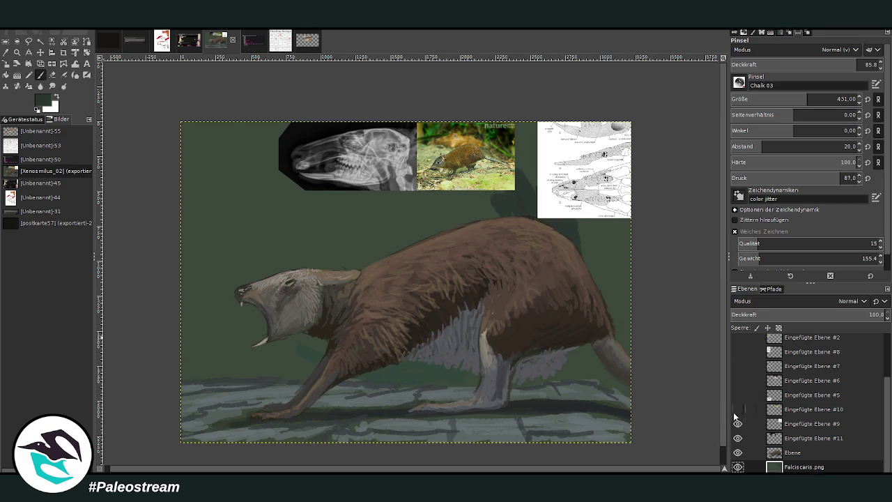
{"action": "left_click", "coordinate": [737, 423]}
{"action": "left_click", "coordinate": [737, 438]}
{"action": "mouse_move", "coordinate": [569, 281]}
{"action": "left_mouse_down"}
{"action": "mouse_move", "coordinate": [592, 214]}
{"action": "mouse_move", "coordinate": [600, 307]}
{"action": "mouse_move", "coordinate": [542, 365]}
{"action": "mouse_move", "coordinate": [593, 370]}
{"action": "mouse_move", "coordinate": [518, 361]}
{"action": "left_mouse_up"}
{"action": "key", "text": "ctrl+z"}
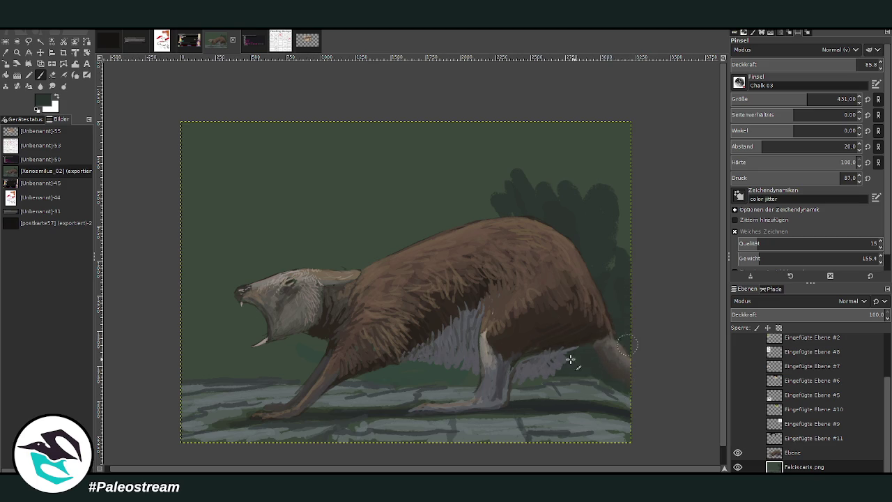
Step: Paint dark green foliage behind the animal's back, head and right side
{"action": "mouse_move", "coordinate": [563, 283]}
{"action": "left_mouse_down"}
{"action": "mouse_move", "coordinate": [593, 124]}
{"action": "mouse_move", "coordinate": [482, 207]}
{"action": "mouse_move", "coordinate": [440, 203]}
{"action": "mouse_move", "coordinate": [369, 219]}
{"action": "mouse_move", "coordinate": [474, 160]}
{"action": "mouse_move", "coordinate": [365, 199]}
{"action": "left_mouse_up"}
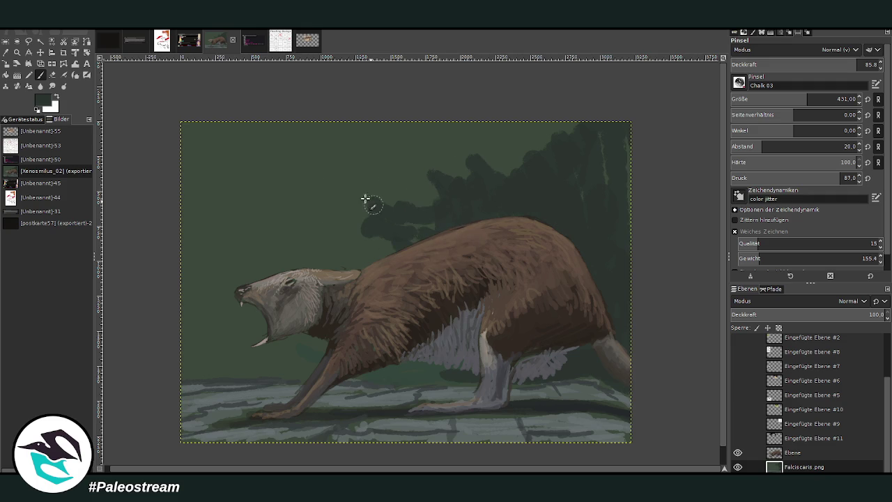
{"action": "left_click", "coordinate": [613, 388], "text": "ctrl"}
{"action": "mouse_move", "coordinate": [583, 183]}
{"action": "left_mouse_down"}
{"action": "mouse_move", "coordinate": [520, 191]}
{"action": "mouse_move", "coordinate": [572, 283]}
{"action": "mouse_move", "coordinate": [643, 323]}
{"action": "mouse_move", "coordinate": [566, 210]}
{"action": "mouse_move", "coordinate": [474, 193]}
{"action": "mouse_move", "coordinate": [398, 215]}
{"action": "mouse_move", "coordinate": [321, 196]}
{"action": "left_mouse_up"}
{"action": "left_click_drag", "start_coordinate": [813, 99], "coordinate": [827, 99]}
{"action": "left_click_drag", "start_coordinate": [861, 64], "coordinate": [833, 64]}
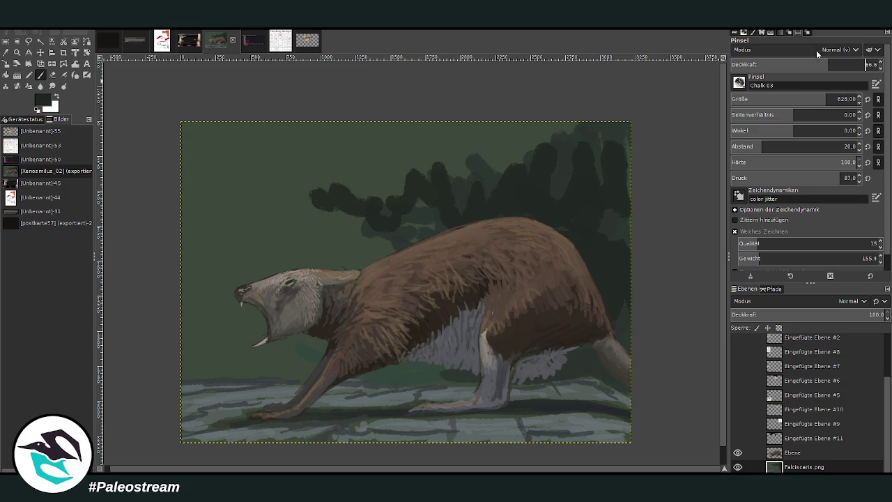
{"action": "mouse_move", "coordinate": [411, 216]}
{"action": "left_mouse_down"}
{"action": "mouse_move", "coordinate": [348, 253]}
{"action": "mouse_move", "coordinate": [296, 224]}
{"action": "mouse_move", "coordinate": [432, 203]}
{"action": "mouse_move", "coordinate": [458, 135]}
{"action": "mouse_move", "coordinate": [364, 199]}
{"action": "mouse_move", "coordinate": [532, 174]}
{"action": "mouse_move", "coordinate": [627, 136]}
{"action": "left_mouse_up"}
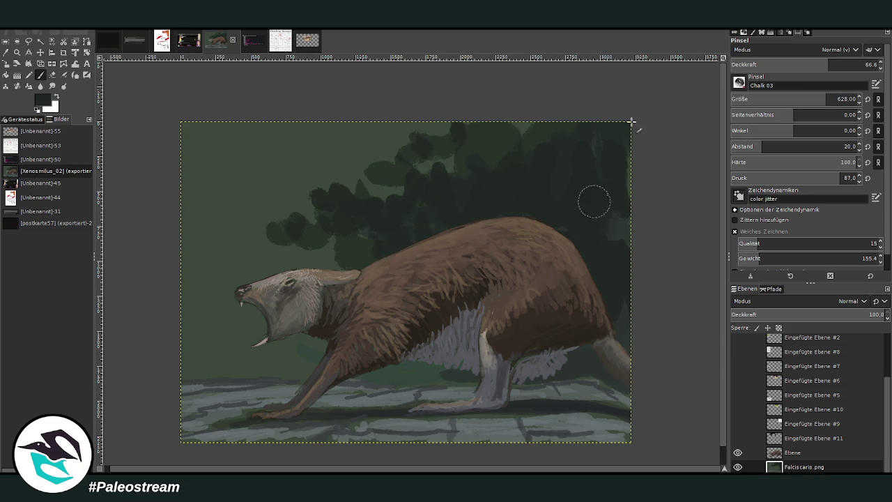
{"action": "mouse_move", "coordinate": [481, 369]}
{"action": "left_mouse_down"}
{"action": "mouse_move", "coordinate": [391, 358]}
{"action": "mouse_move", "coordinate": [215, 372]}
{"action": "mouse_move", "coordinate": [268, 323]}
{"action": "mouse_move", "coordinate": [244, 307]}
{"action": "mouse_move", "coordinate": [205, 308]}
{"action": "mouse_move", "coordinate": [299, 255]}
{"action": "mouse_move", "coordinate": [230, 280]}
{"action": "mouse_move", "coordinate": [289, 209]}
{"action": "mouse_move", "coordinate": [205, 218]}
{"action": "mouse_move", "coordinate": [298, 182]}
{"action": "mouse_move", "coordinate": [399, 193]}
{"action": "mouse_move", "coordinate": [358, 229]}
{"action": "mouse_move", "coordinate": [285, 166]}
{"action": "left_mouse_up"}
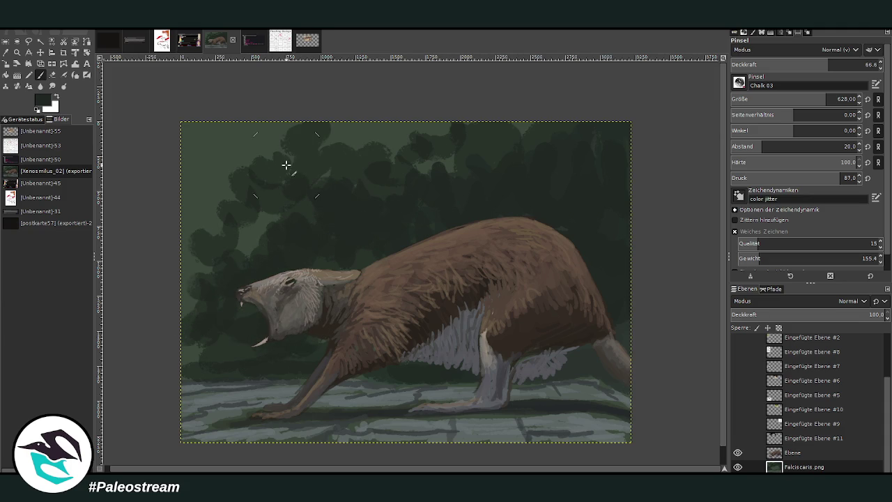
Step: Paint lighter green across the upper foliage and top-right fronds
{"action": "left_click", "coordinate": [612, 376], "text": "ctrl"}
{"action": "mouse_move", "coordinate": [210, 181]}
{"action": "left_mouse_down"}
{"action": "mouse_move", "coordinate": [281, 114]}
{"action": "mouse_move", "coordinate": [363, 161]}
{"action": "mouse_move", "coordinate": [456, 172]}
{"action": "mouse_move", "coordinate": [608, 135]}
{"action": "mouse_move", "coordinate": [585, 183]}
{"action": "left_mouse_up"}
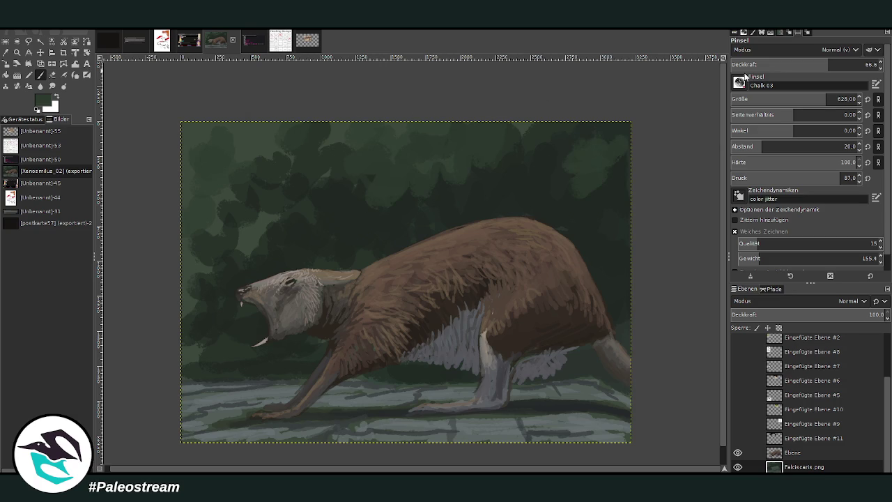
{"action": "left_click_drag", "start_coordinate": [809, 67], "coordinate": [776, 70]}
{"action": "left_click_drag", "start_coordinate": [837, 102], "coordinate": [785, 102]}
{"action": "mouse_move", "coordinate": [590, 183]}
{"action": "left_mouse_down"}
{"action": "mouse_move", "coordinate": [612, 185]}
{"action": "mouse_move", "coordinate": [593, 174]}
{"action": "mouse_move", "coordinate": [563, 178]}
{"action": "left_mouse_up"}
{"action": "mouse_move", "coordinate": [412, 173]}
{"action": "left_mouse_down"}
{"action": "mouse_move", "coordinate": [478, 197]}
{"action": "mouse_move", "coordinate": [532, 161]}
{"action": "left_mouse_up"}
Step: Add pale-green vertical frond streaks hanging through the upper foliage at lower opacity
{"action": "left_click_drag", "start_coordinate": [332, 118], "coordinate": [321, 233]}
{"action": "left_click_drag", "start_coordinate": [300, 125], "coordinate": [286, 230]}
{"action": "left_click_drag", "start_coordinate": [269, 126], "coordinate": [258, 185]}
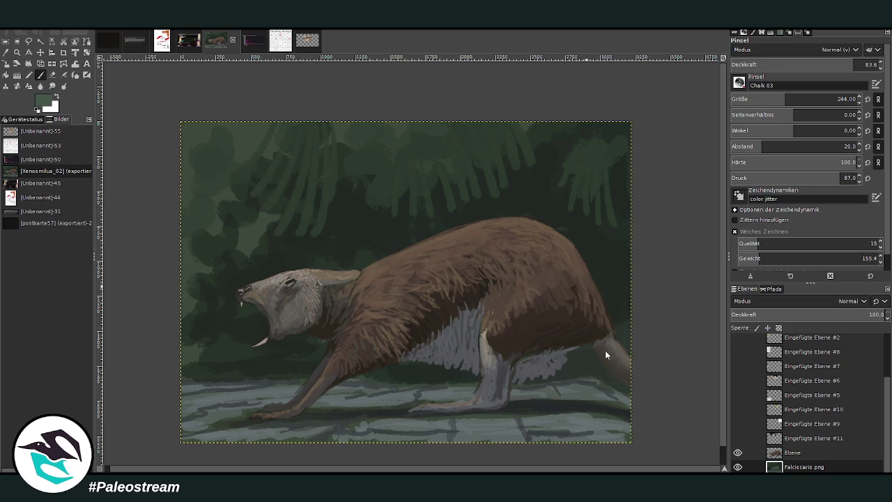
{"action": "left_click_drag", "start_coordinate": [311, 122], "coordinate": [311, 209]}
{"action": "mouse_move", "coordinate": [319, 119]}
{"action": "left_mouse_down"}
{"action": "mouse_move", "coordinate": [319, 209]}
{"action": "mouse_move", "coordinate": [326, 201]}
{"action": "left_mouse_up"}
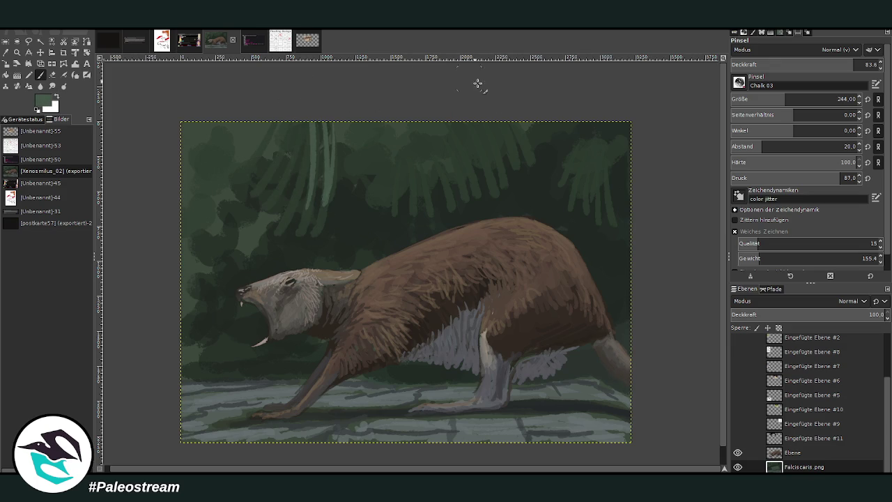
{"action": "left_click_drag", "start_coordinate": [490, 166], "coordinate": [454, 83]}
{"action": "left_click", "coordinate": [801, 64]}
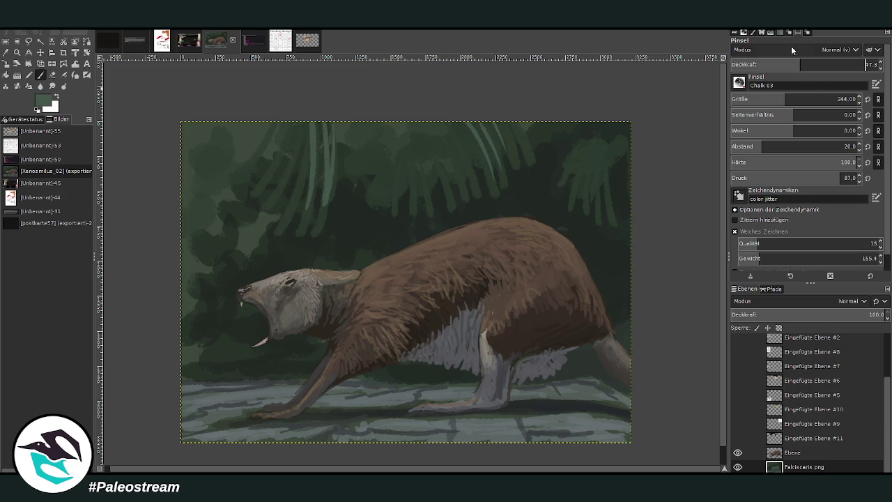
{"action": "mouse_move", "coordinate": [474, 183]}
{"action": "left_mouse_down"}
{"action": "mouse_move", "coordinate": [450, 123]}
{"action": "mouse_move", "coordinate": [418, 98]}
{"action": "left_mouse_up"}
{"action": "mouse_move", "coordinate": [425, 196]}
{"action": "left_mouse_down"}
{"action": "mouse_move", "coordinate": [395, 105]}
{"action": "mouse_move", "coordinate": [390, 126]}
{"action": "left_mouse_up"}
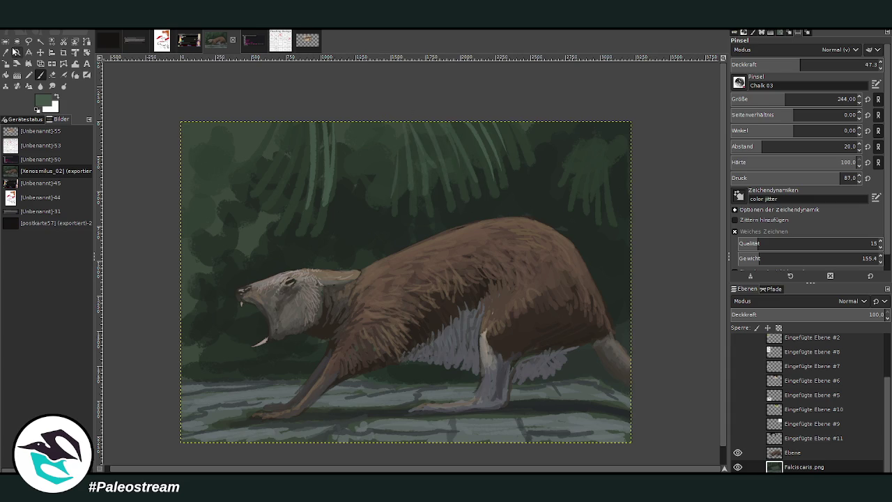
Step: Sample a brown from the animal's fur and select the Ebene layer for painting
{"action": "left_click", "coordinate": [6, 53]}
{"action": "left_click", "coordinate": [522, 221]}
{"action": "key", "text": "p"}
{"action": "left_click", "coordinate": [816, 65]}
{"action": "left_click", "coordinate": [770, 99]}
{"action": "left_click", "coordinate": [786, 452]}
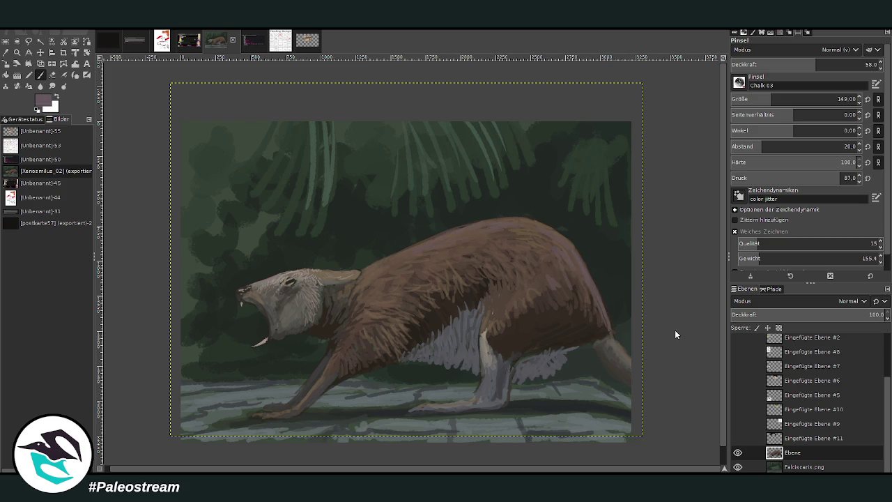
Step: Paint soft grey-violet highlights along the back and shoulder at about 28 opacity
{"action": "left_click", "coordinate": [790, 64]}
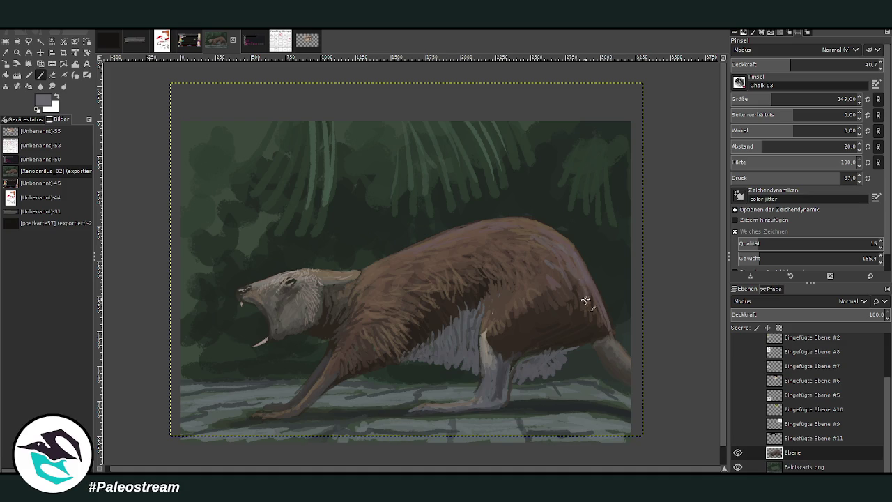
{"action": "left_click", "coordinate": [774, 64]}
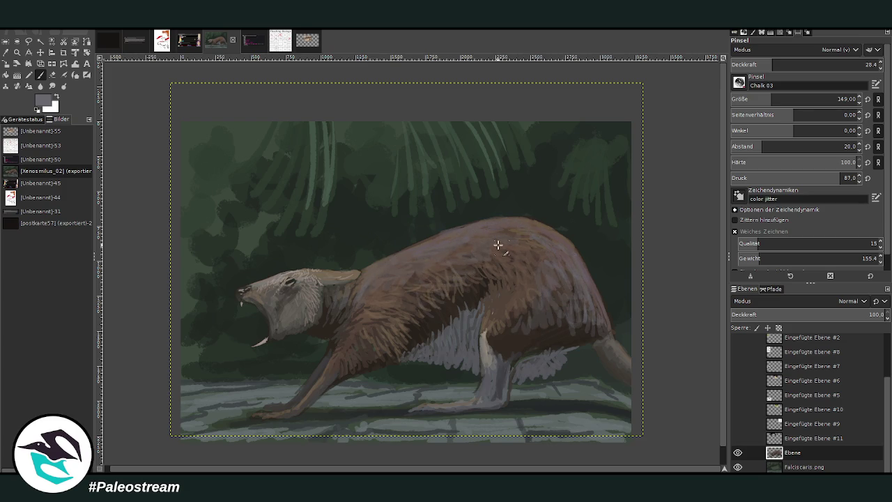
{"action": "key", "text": "s"}
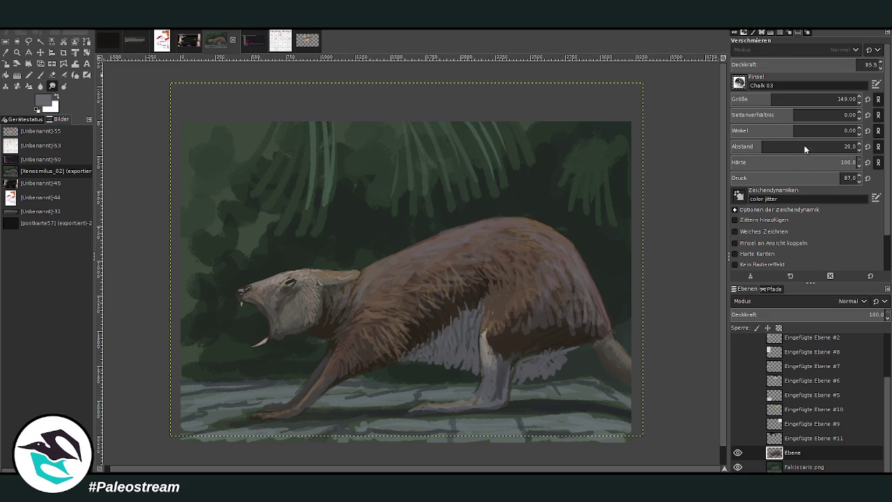
Step: Smudge the back and belly fur into streaky strands with a large Bristles 01 brush
{"action": "key", "text": "period"}
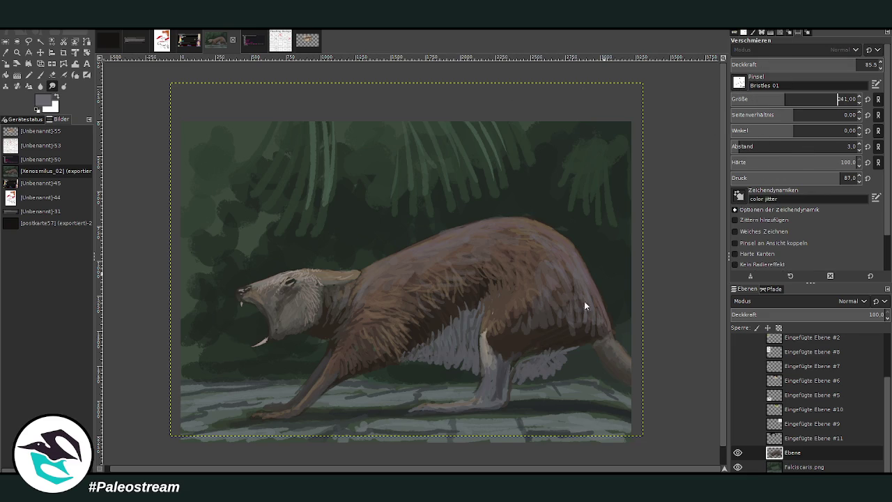
{"action": "key", "text": "bracketleft"}
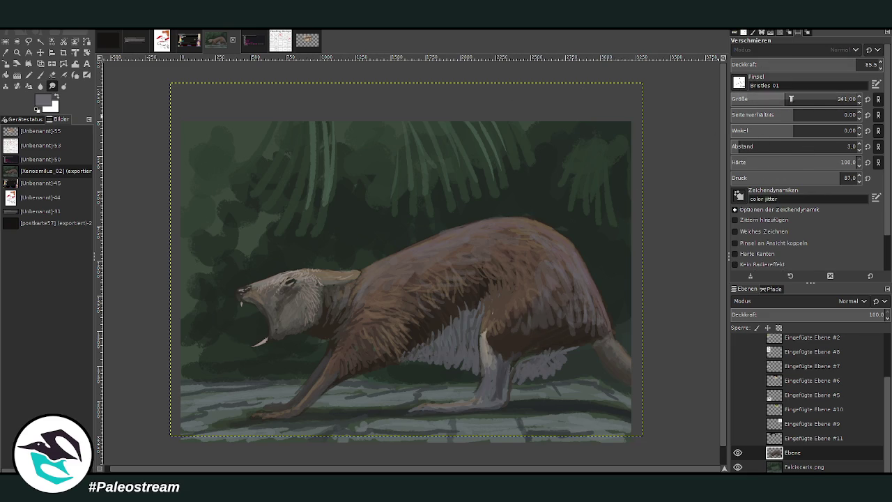
{"action": "key", "text": "bracketright"}
{"action": "key", "text": "bracketright"}
{"action": "key", "text": "bracketright"}
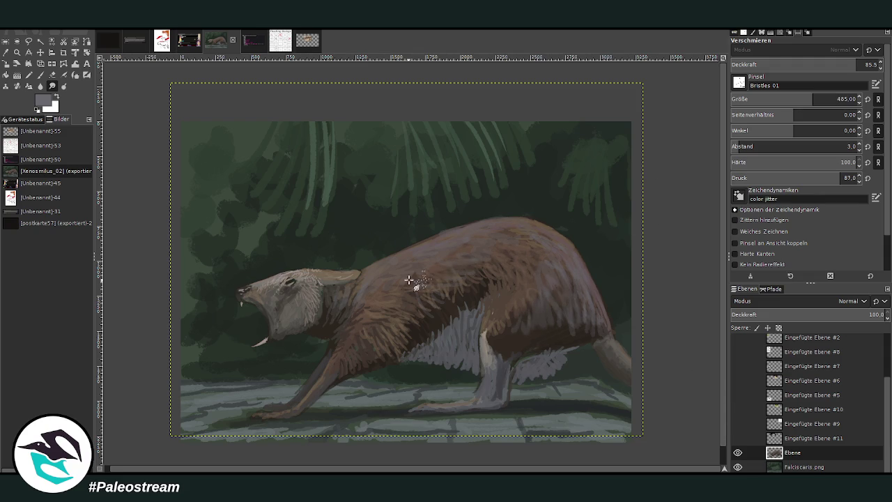
{"action": "left_click", "coordinate": [876, 198]}
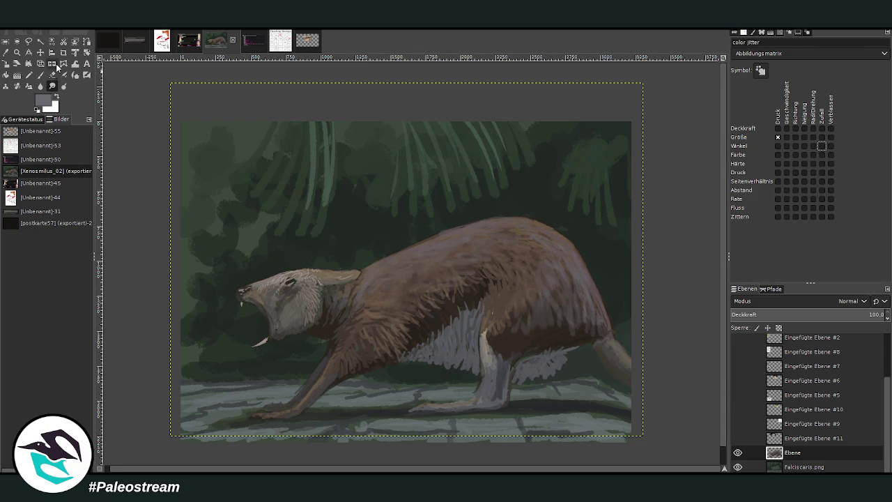
{"action": "double_click", "coordinate": [52, 86]}
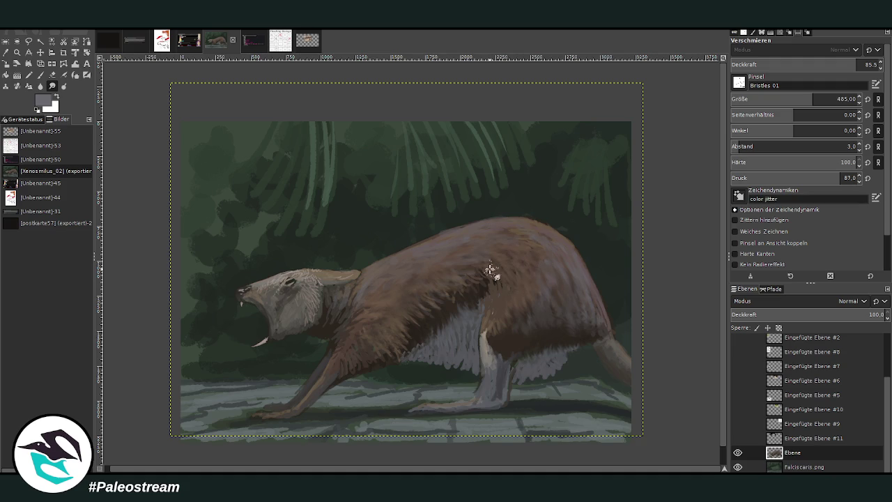
{"action": "left_click", "coordinate": [16, 52]}
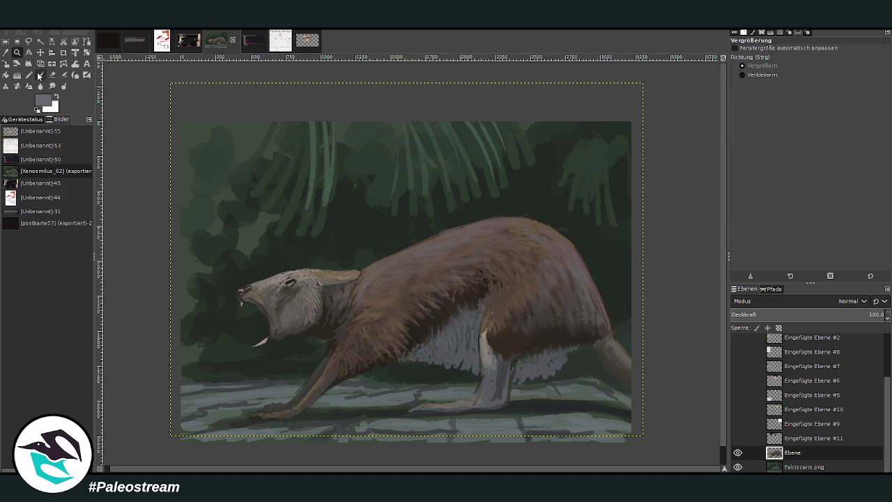
{"action": "left_click_drag", "start_coordinate": [219, 139], "coordinate": [619, 438]}
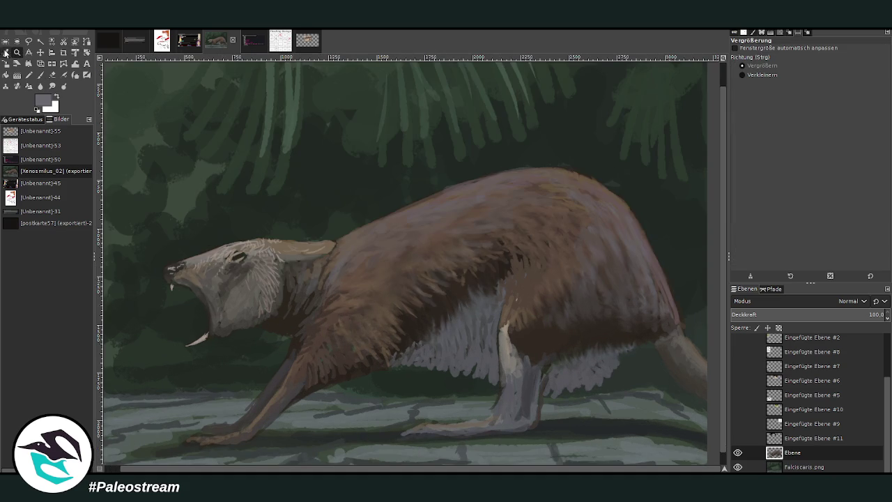
Step: Smooth and lighten the fur on top of the head and around the snout with a small brush
{"action": "left_click", "coordinate": [5, 52]}
{"action": "left_click", "coordinate": [41, 75]}
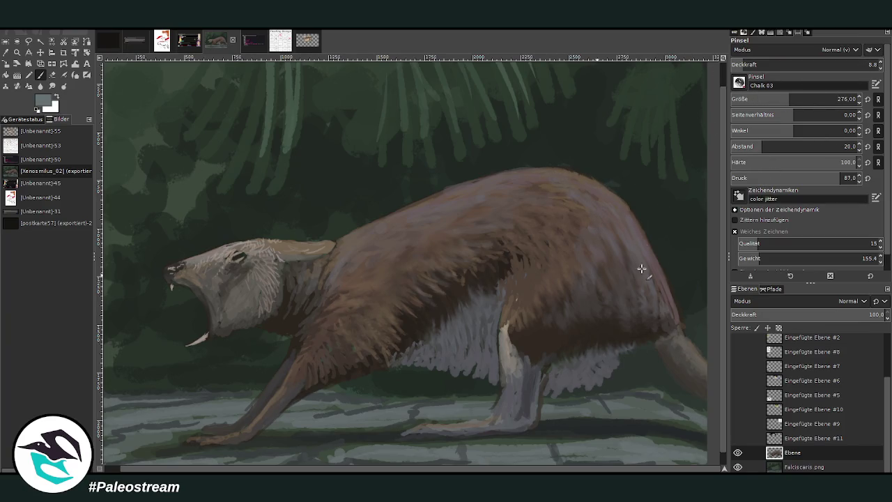
{"action": "key", "text": "bracketleft"}
{"action": "key", "text": "bracketleft"}
{"action": "key", "text": "bracketleft"}
{"action": "left_click", "coordinate": [750, 65]}
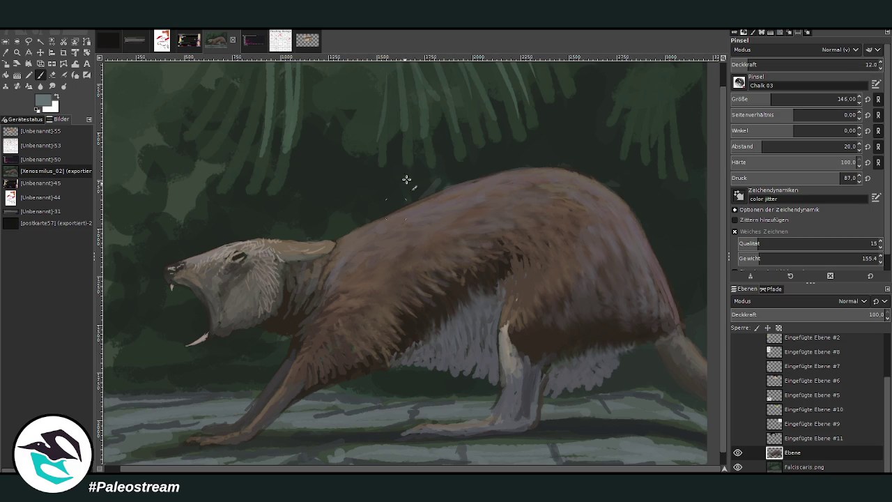
{"action": "left_click_drag", "start_coordinate": [570, 166], "coordinate": [560, 113]}
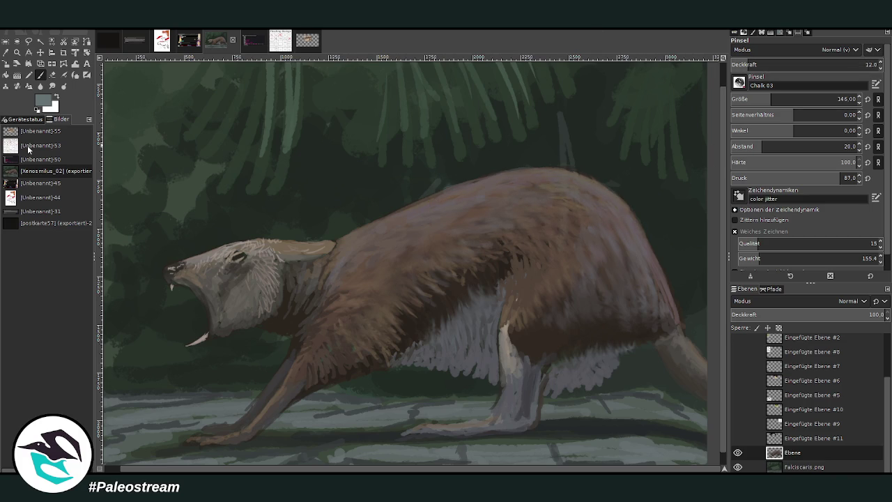
{"action": "key", "text": "ctrl+z"}
{"action": "key", "text": "ctrl+z"}
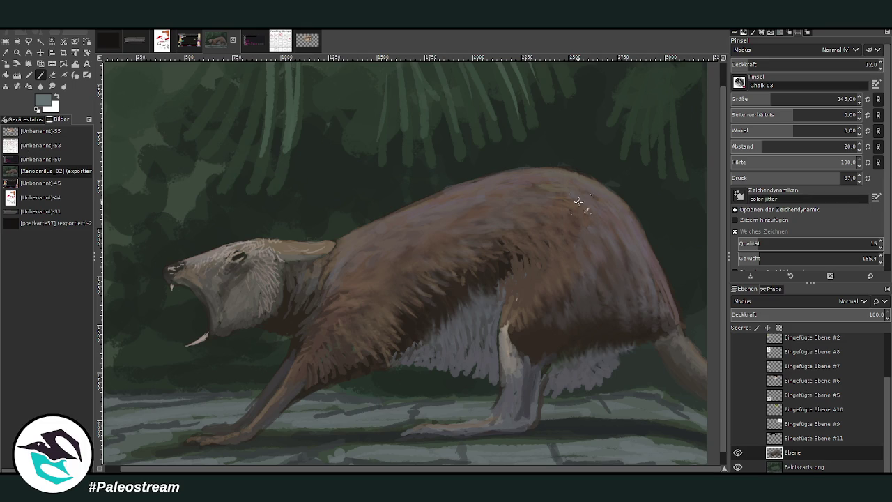
{"action": "left_click", "coordinate": [761, 99]}
{"action": "left_click", "coordinate": [772, 64]}
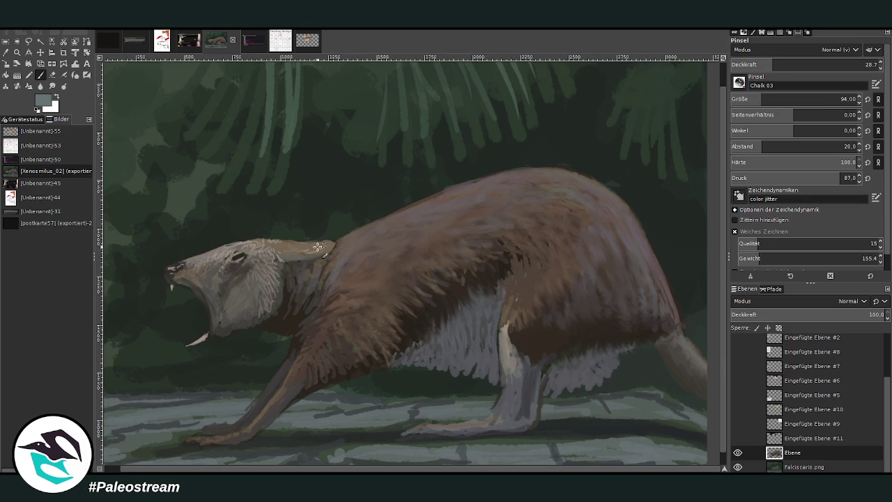
{"action": "left_click_drag", "start_coordinate": [297, 244], "coordinate": [317, 247]}
{"action": "mouse_move", "coordinate": [190, 265]}
{"action": "left_mouse_down"}
{"action": "mouse_move", "coordinate": [172, 269]}
{"action": "mouse_move", "coordinate": [185, 263]}
{"action": "left_mouse_up"}
Step: Pick a dark background green at opacity 66.6 and size 50 for the fur edges
{"action": "left_click", "coordinate": [656, 358], "text": "ctrl"}
{"action": "left_click", "coordinate": [614, 365], "text": "ctrl"}
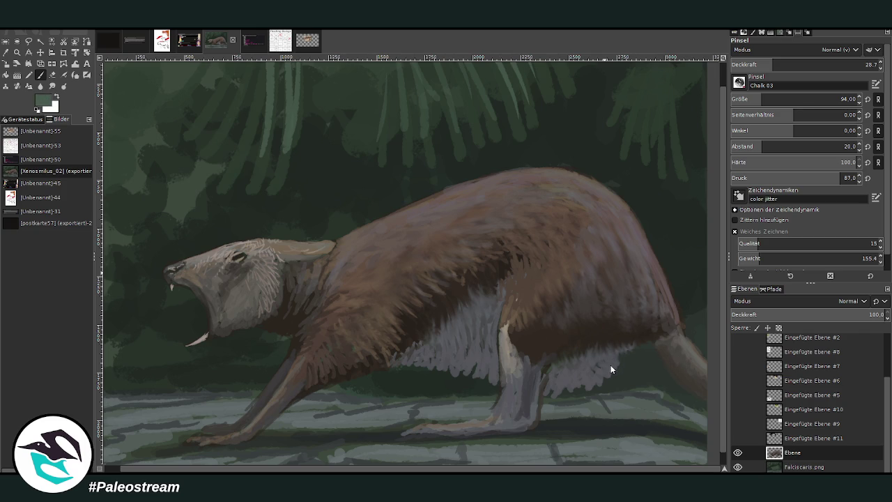
{"action": "left_click", "coordinate": [673, 381], "text": "ctrl"}
{"action": "left_click", "coordinate": [638, 374], "text": "ctrl"}
{"action": "left_click_drag", "start_coordinate": [772, 64], "coordinate": [828, 65]}
{"action": "left_click", "coordinate": [745, 99]}
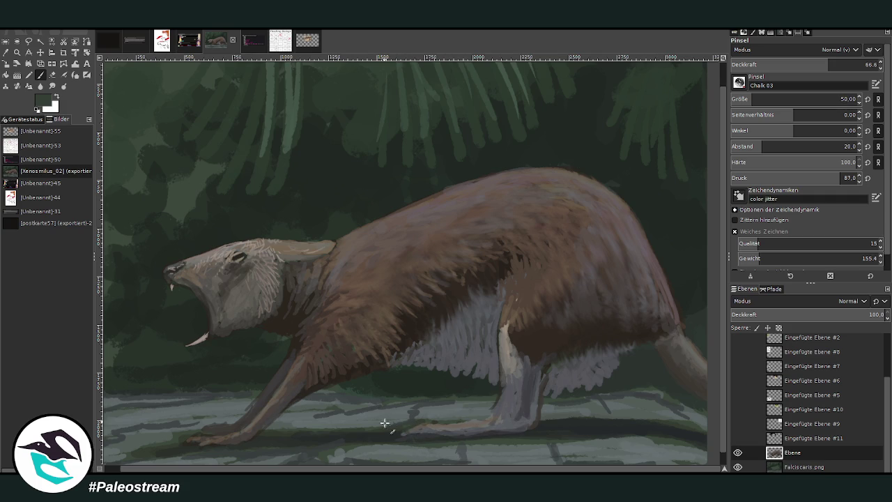
{"action": "left_click", "coordinate": [609, 371], "text": "ctrl"}
Step: Paint bright green grass blades in two clumps on the stone ground
{"action": "left_click_drag", "start_coordinate": [416, 437], "coordinate": [406, 416]}
{"action": "scroll", "coordinate": [67, 93], "scroll_direction": "up", "scroll_amount": 3}
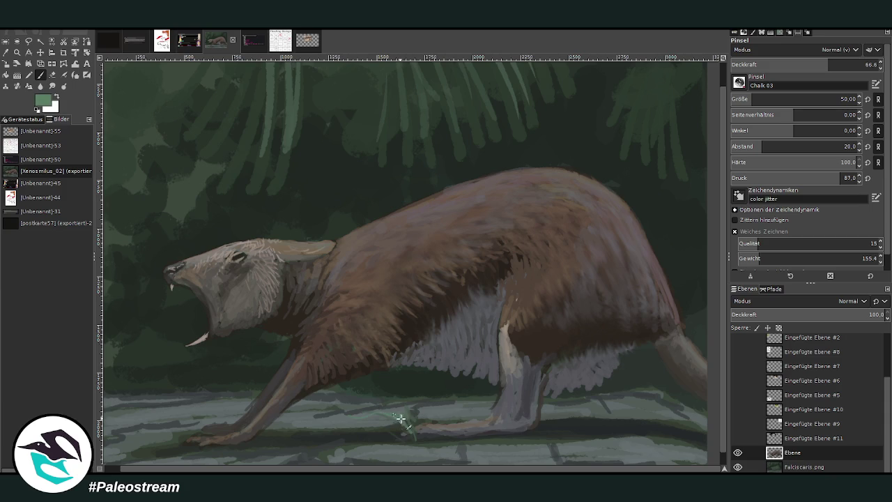
{"action": "mouse_move", "coordinate": [402, 420]}
{"action": "left_mouse_down"}
{"action": "mouse_move", "coordinate": [425, 410]}
{"action": "mouse_move", "coordinate": [459, 418]}
{"action": "mouse_move", "coordinate": [425, 416]}
{"action": "left_mouse_up"}
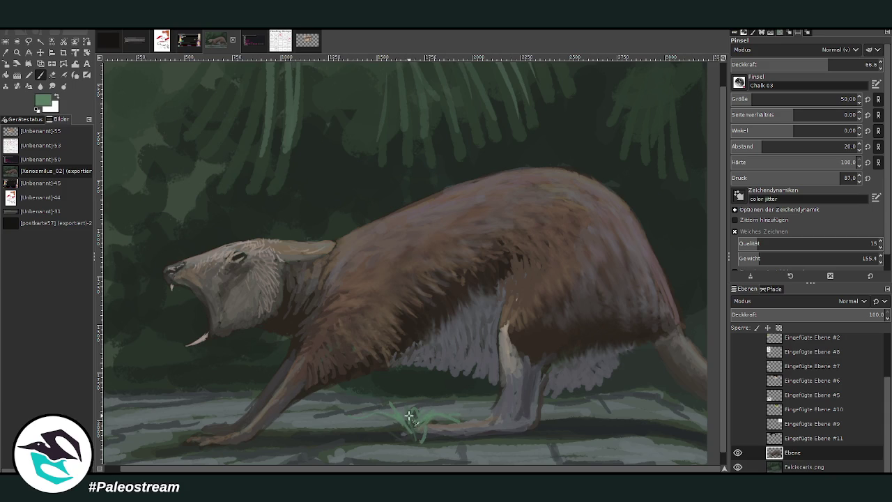
{"action": "mouse_move", "coordinate": [546, 424]}
{"action": "left_mouse_down"}
{"action": "mouse_move", "coordinate": [568, 435]}
{"action": "mouse_move", "coordinate": [601, 422]}
{"action": "mouse_move", "coordinate": [565, 413]}
{"action": "mouse_move", "coordinate": [618, 418]}
{"action": "mouse_move", "coordinate": [570, 436]}
{"action": "left_mouse_up"}
{"action": "mouse_move", "coordinate": [407, 426]}
{"action": "left_mouse_down"}
{"action": "mouse_move", "coordinate": [349, 410]}
{"action": "mouse_move", "coordinate": [407, 399]}
{"action": "left_mouse_up"}
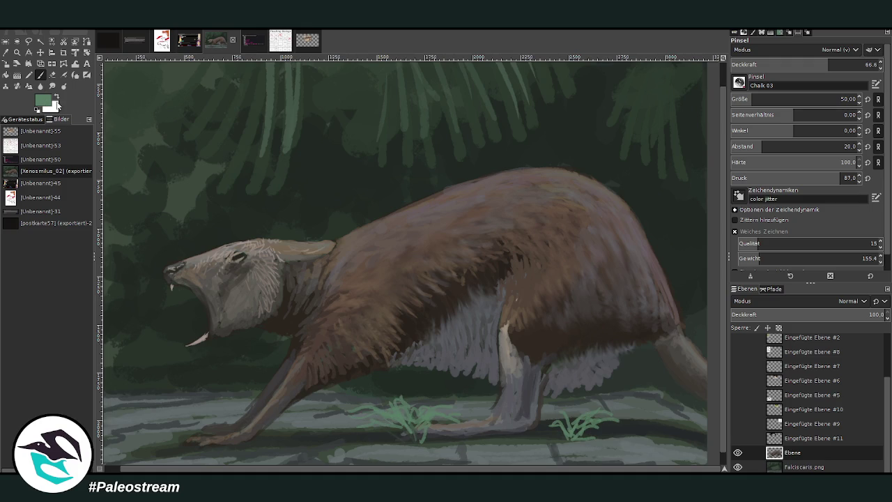
Step: Shade the ground beneath the grass clumps with larger dark green strokes
{"action": "left_click", "coordinate": [619, 375], "text": "ctrl"}
{"action": "left_click_drag", "start_coordinate": [802, 99], "coordinate": [826, 99]}
{"action": "left_click_drag", "start_coordinate": [833, 64], "coordinate": [845, 64]}
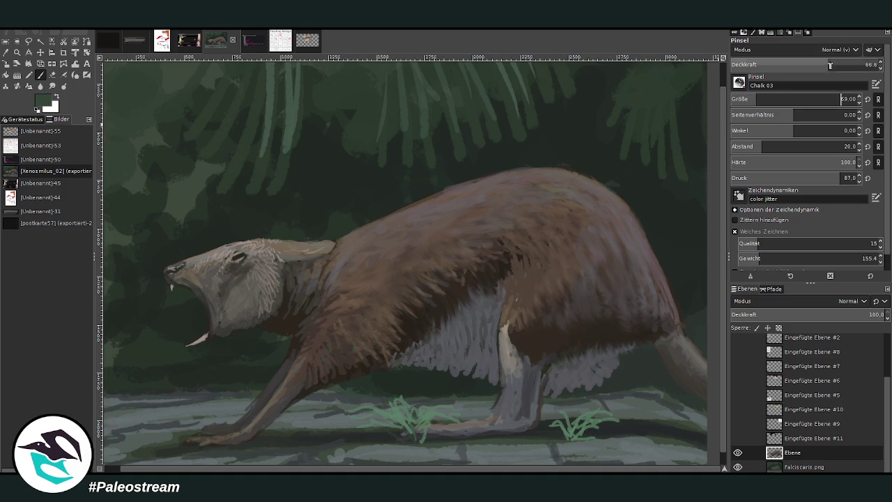
{"action": "mouse_move", "coordinate": [395, 430]}
{"action": "left_mouse_down"}
{"action": "mouse_move", "coordinate": [378, 418]}
{"action": "mouse_move", "coordinate": [450, 419]}
{"action": "mouse_move", "coordinate": [414, 436]}
{"action": "mouse_move", "coordinate": [467, 425]}
{"action": "mouse_move", "coordinate": [422, 408]}
{"action": "mouse_move", "coordinate": [411, 447]}
{"action": "mouse_move", "coordinate": [434, 444]}
{"action": "left_mouse_up"}
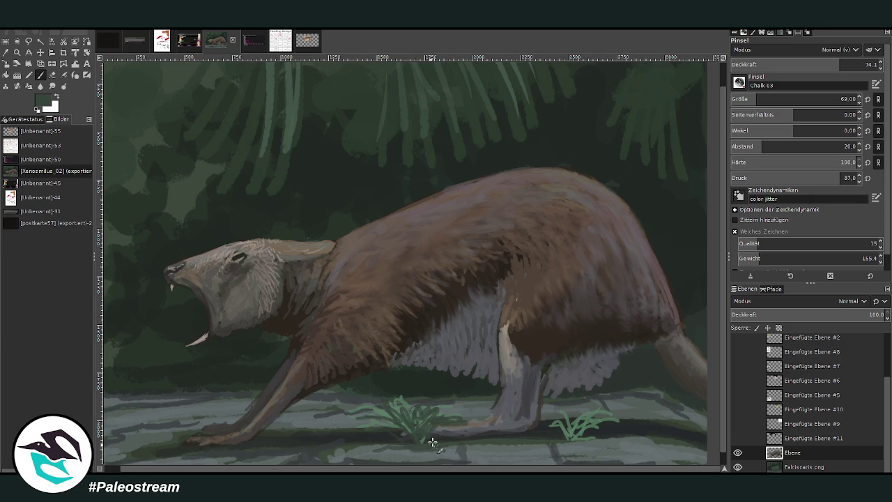
{"action": "mouse_move", "coordinate": [621, 412]}
{"action": "left_mouse_down"}
{"action": "mouse_move", "coordinate": [638, 403]}
{"action": "mouse_move", "coordinate": [652, 416]}
{"action": "mouse_move", "coordinate": [579, 432]}
{"action": "mouse_move", "coordinate": [642, 437]}
{"action": "left_mouse_up"}
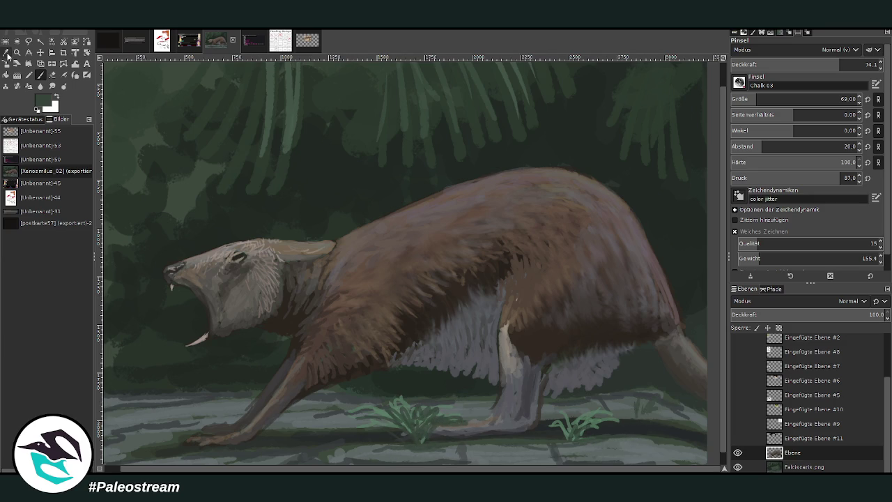
Step: Sample a lighter grey-green and paint it at size 121, opacity 42 beside the front paw
{"action": "left_click", "coordinate": [7, 53]}
{"action": "left_click", "coordinate": [628, 434]}
{"action": "left_click", "coordinate": [39, 75]}
{"action": "left_click_drag", "start_coordinate": [760, 99], "coordinate": [774, 99]}
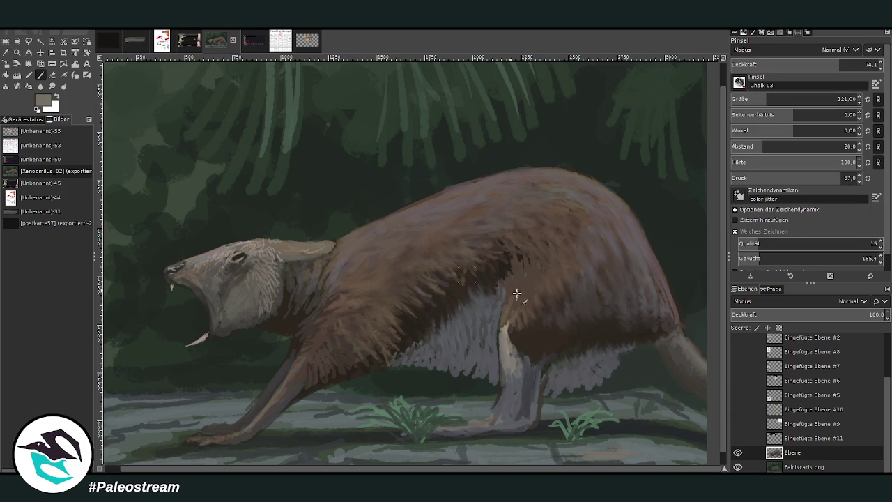
{"action": "left_click_drag", "start_coordinate": [841, 65], "coordinate": [793, 65]}
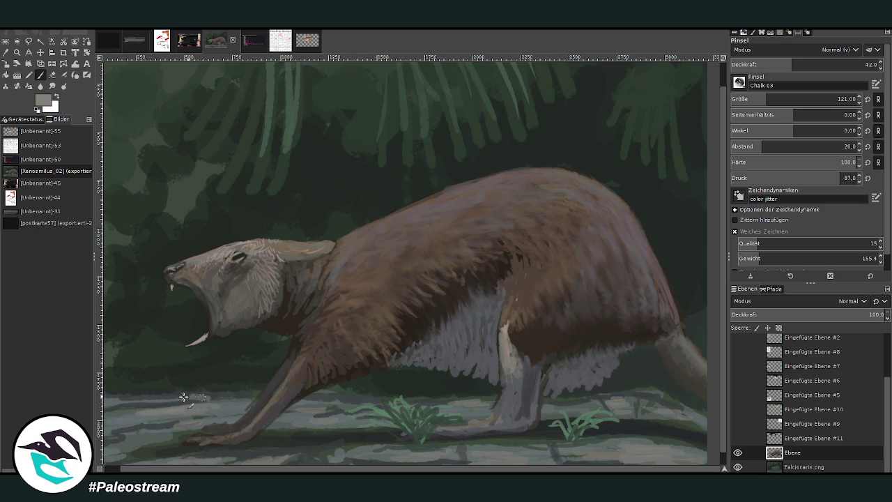
{"action": "left_click_drag", "start_coordinate": [184, 398], "coordinate": [133, 399]}
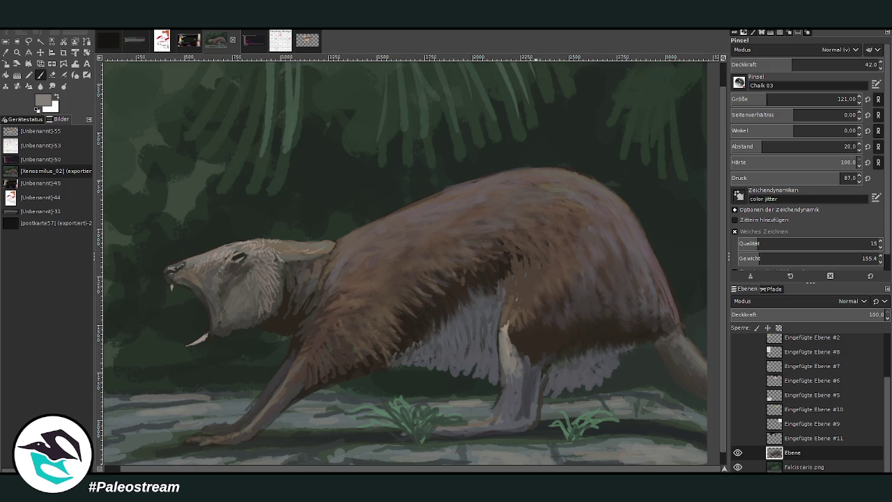
Step: Merge Ebene into Falciscaris.png and set the Smudge tool to Charcoal 01 at size 288
{"action": "left_click", "coordinate": [744, 466]}
{"action": "key", "text": "s"}
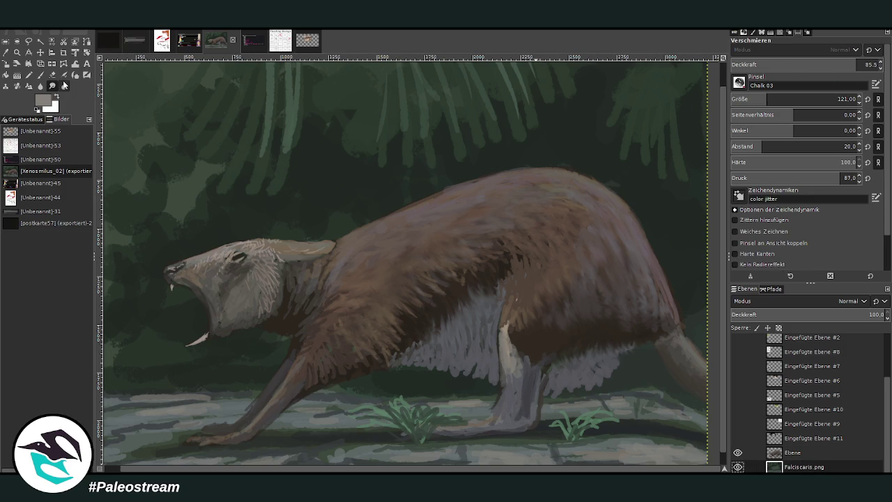
{"action": "key", "text": "period"}
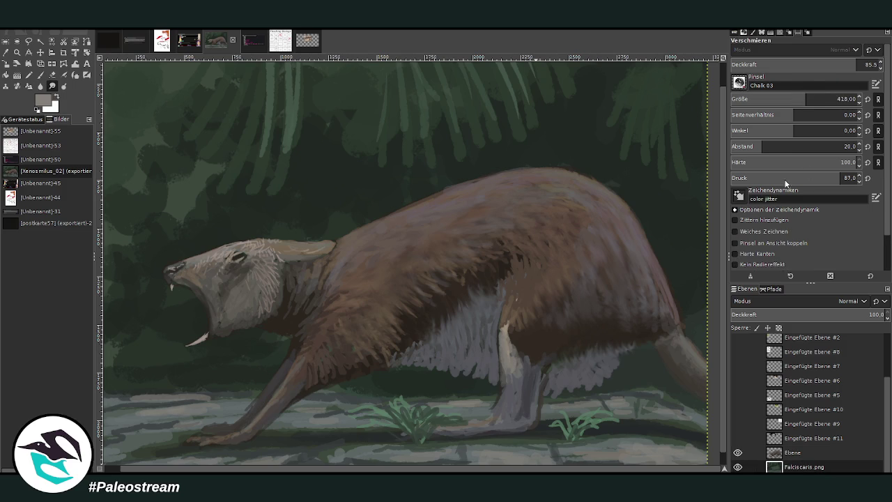
{"action": "left_click_drag", "start_coordinate": [777, 99], "coordinate": [790, 99]}
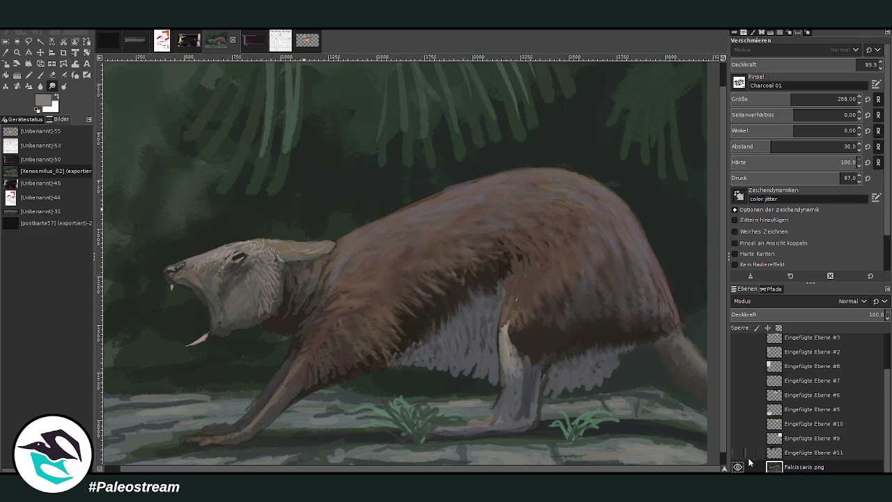
{"action": "key", "text": "m"}
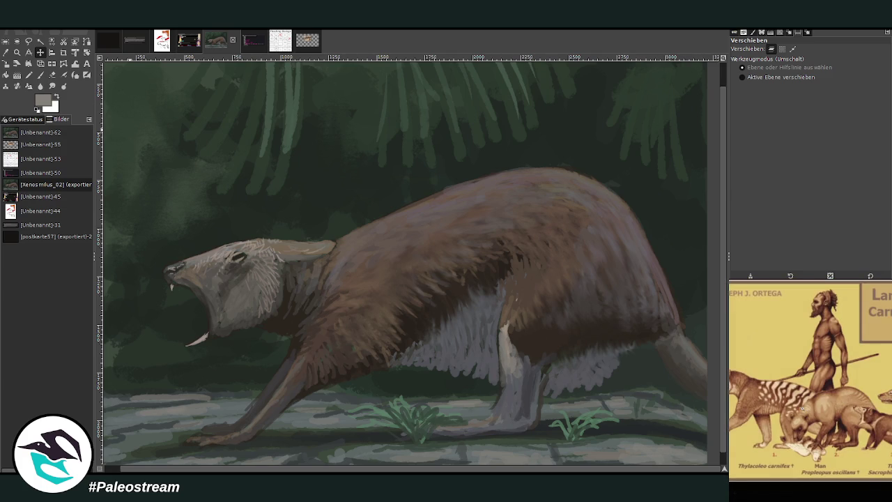
Step: Close the chat's enlarged reference image and zoom out to show the whole painting
{"action": "left_click", "coordinate": [877, 494]}
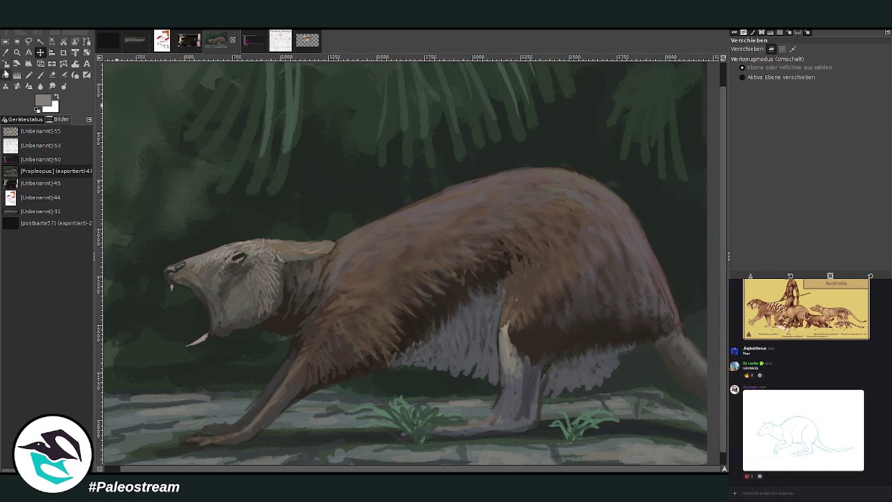
{"action": "left_click", "coordinate": [17, 53]}
{"action": "left_click", "coordinate": [762, 74]}
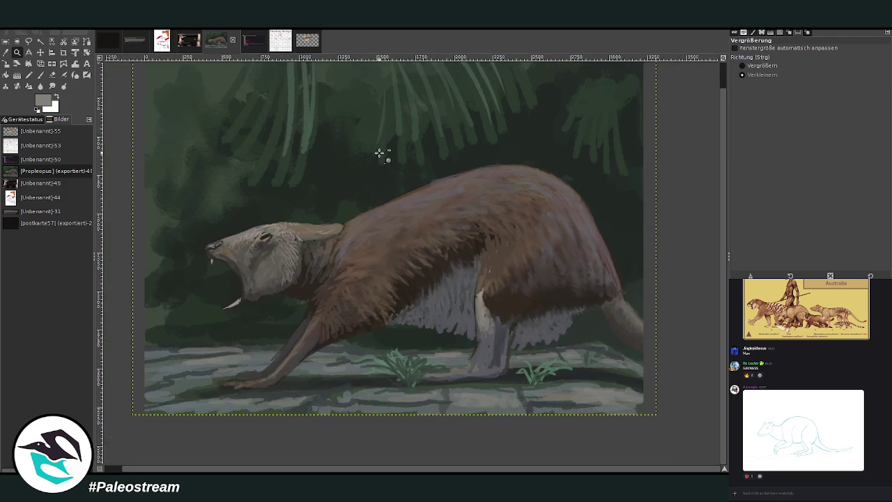
{"action": "left_click", "coordinate": [386, 155]}
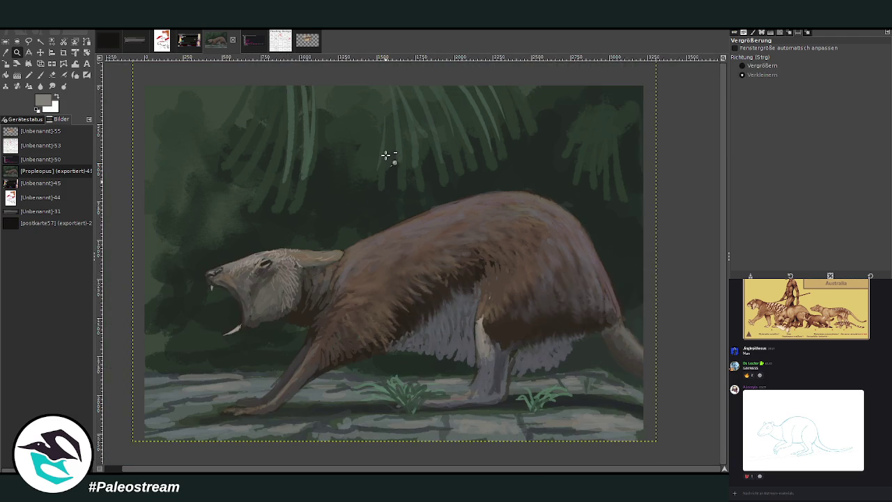
Step: Crop the painting to its full 3222 × 2297 px bounds and paste its snapshot into the Discord message field
{"action": "left_click", "coordinate": [64, 52]}
{"action": "left_click_drag", "start_coordinate": [139, 73], "coordinate": [642, 462]}
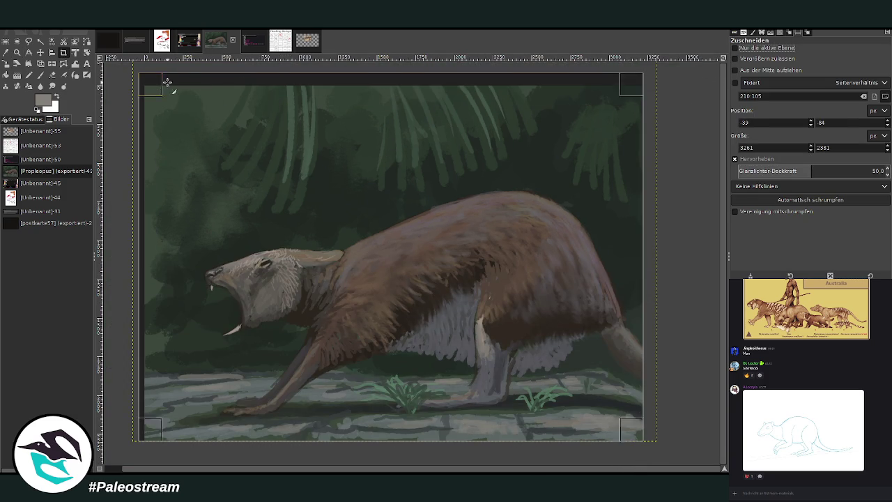
{"action": "mouse_move", "coordinate": [159, 87]}
{"action": "left_mouse_down"}
{"action": "mouse_move", "coordinate": [201, 126]}
{"action": "mouse_move", "coordinate": [141, 81]}
{"action": "left_mouse_up"}
{"action": "key", "text": "Return"}
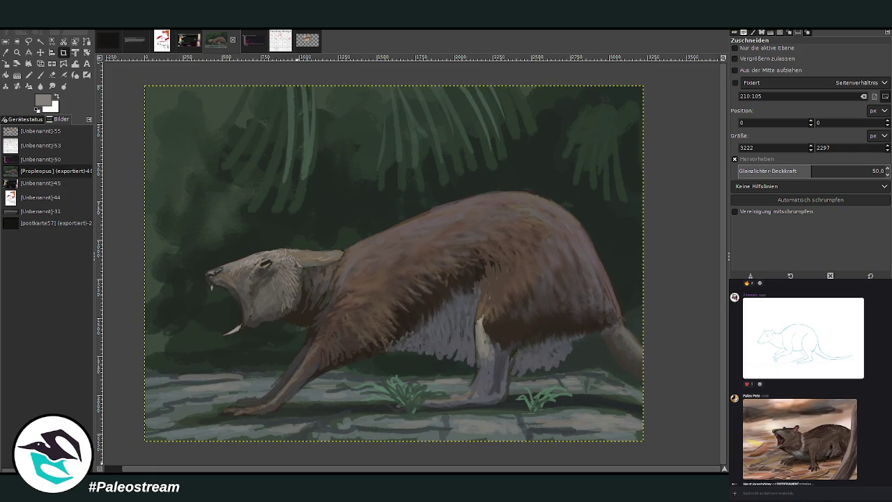
{"action": "right_click", "coordinate": [806, 491]}
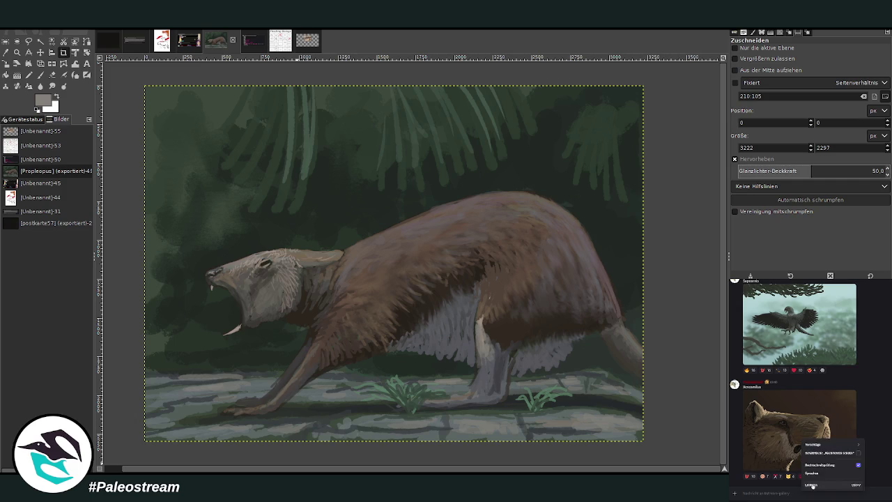
{"action": "left_click", "coordinate": [812, 485]}
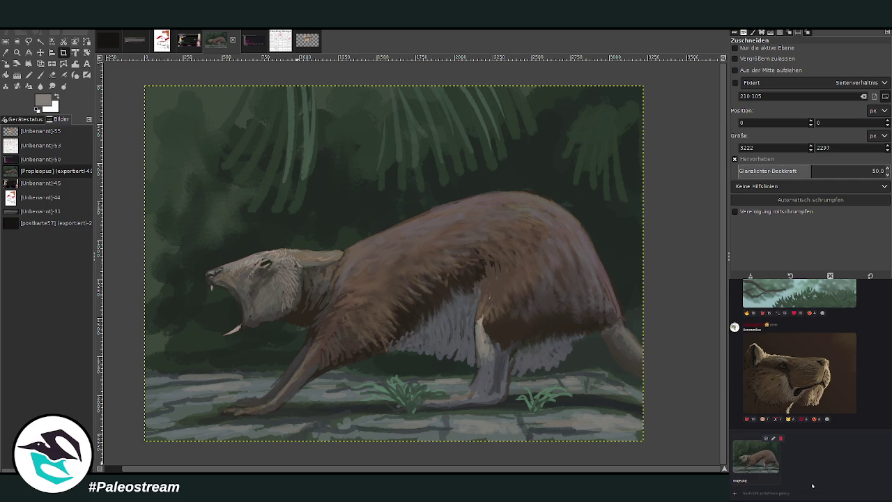
Step: Post the painting snapshot with the caption 'Palpu' and scroll up the chat
{"action": "type", "text": "Pal"}
{"action": "type", "text": "pus"}
{"action": "key", "text": "Return"}
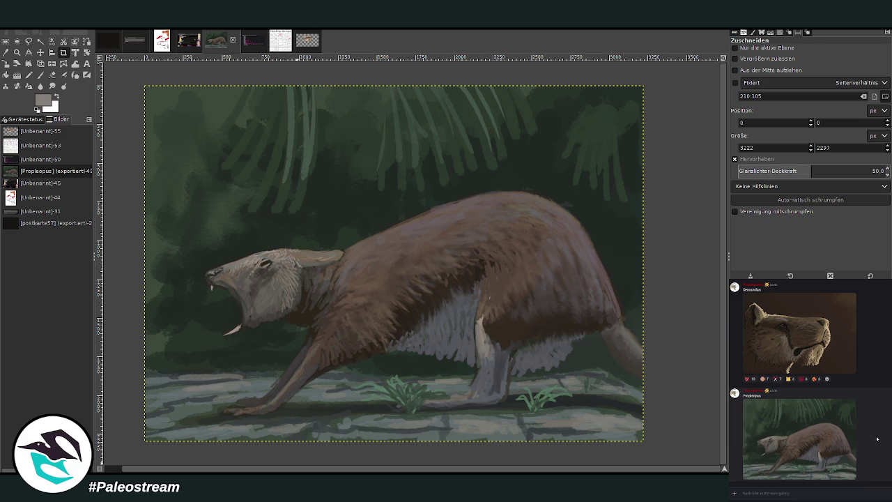
{"action": "scroll", "coordinate": [874, 438], "scroll_direction": "up", "scroll_amount": 5}
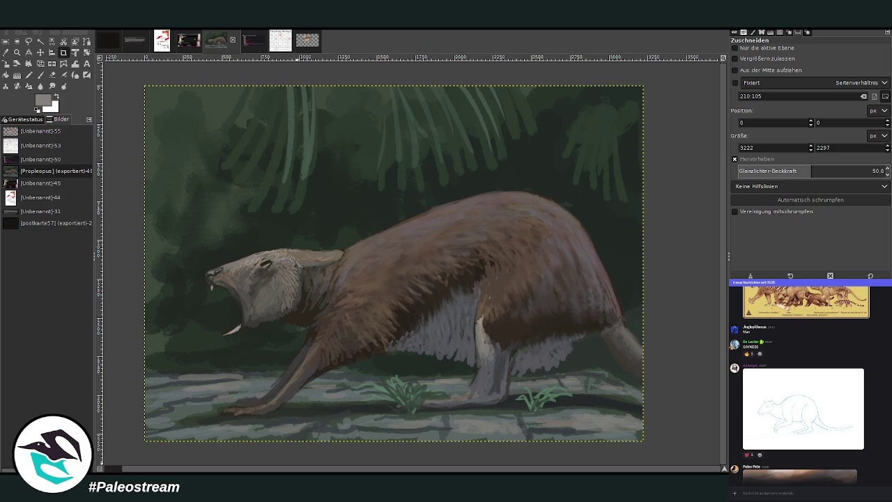
Step: Open the Curves adjustment, dismiss it, and duplicate the painting as a new image
{"action": "left_click", "coordinate": [18, 52]}
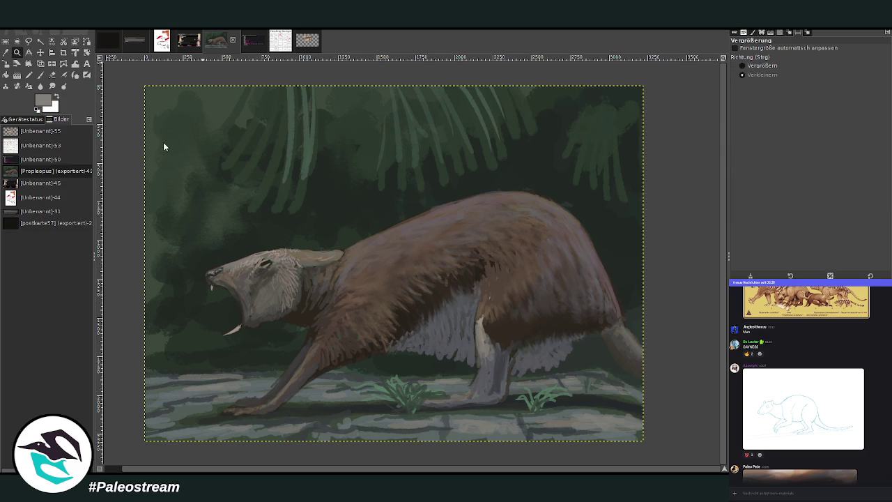
{"action": "key", "text": "ctrl+m"}
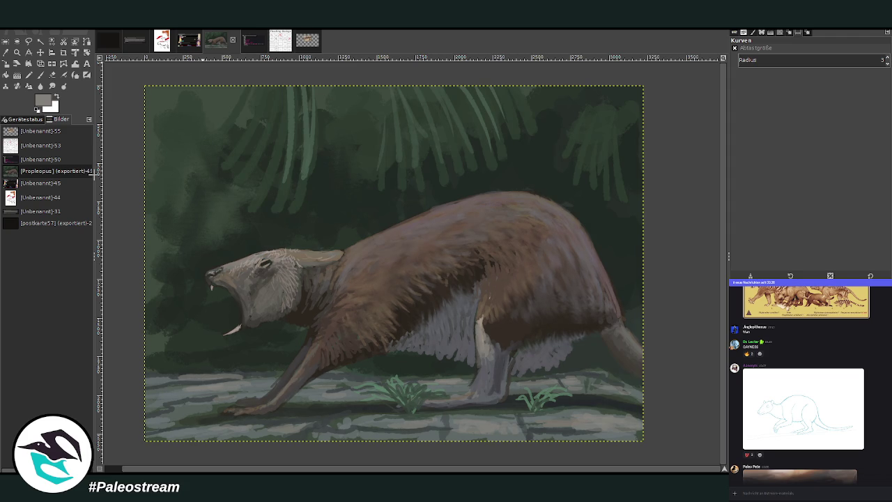
{"action": "key", "text": "Escape"}
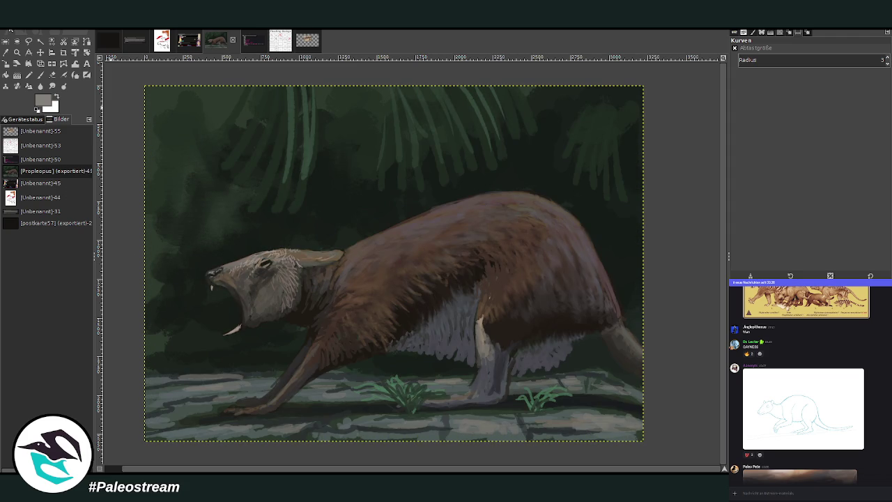
{"action": "key", "text": "ctrl+d"}
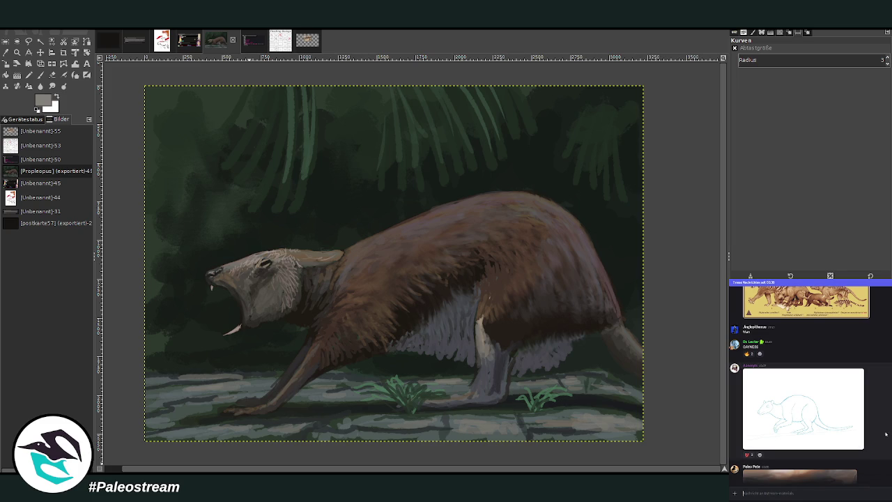
Step: Focus the #stream-materials message field and scroll up to the megafauna chart and rodent sketch
{"action": "left_click", "coordinate": [782, 497]}
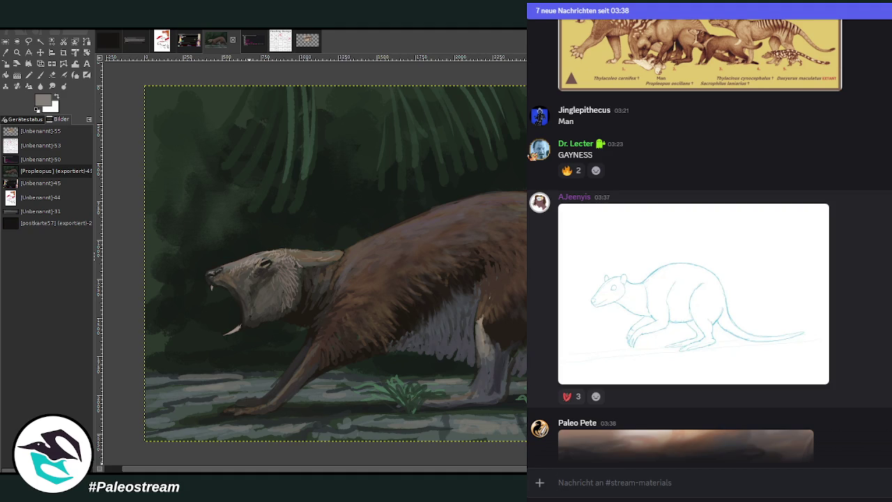
{"action": "scroll", "coordinate": [710, 279], "scroll_direction": "up", "scroll_amount": 1}
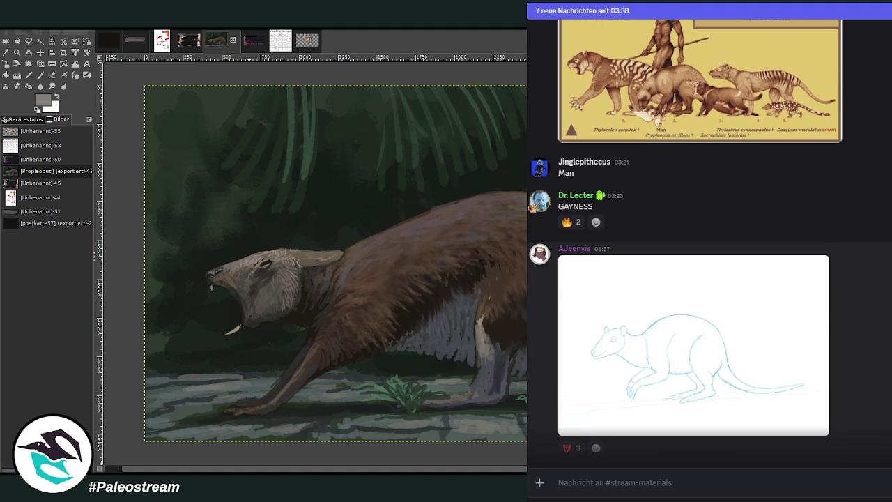